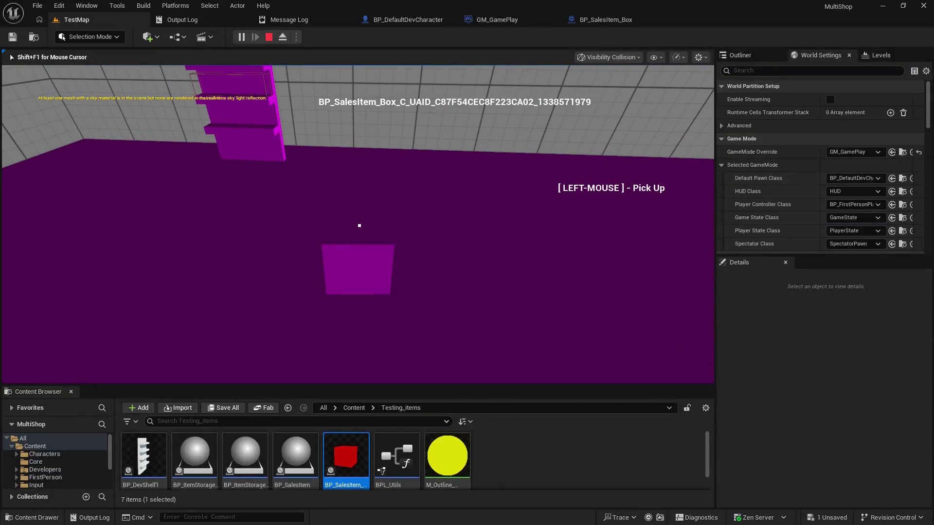
- Pick up the box, end the play session and check the output log for errors
click(359, 225)
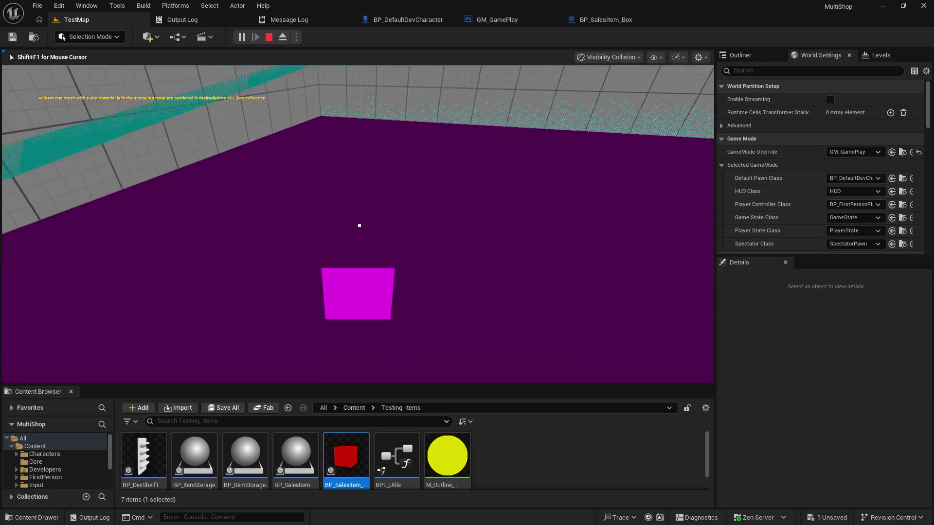
key(Escape)
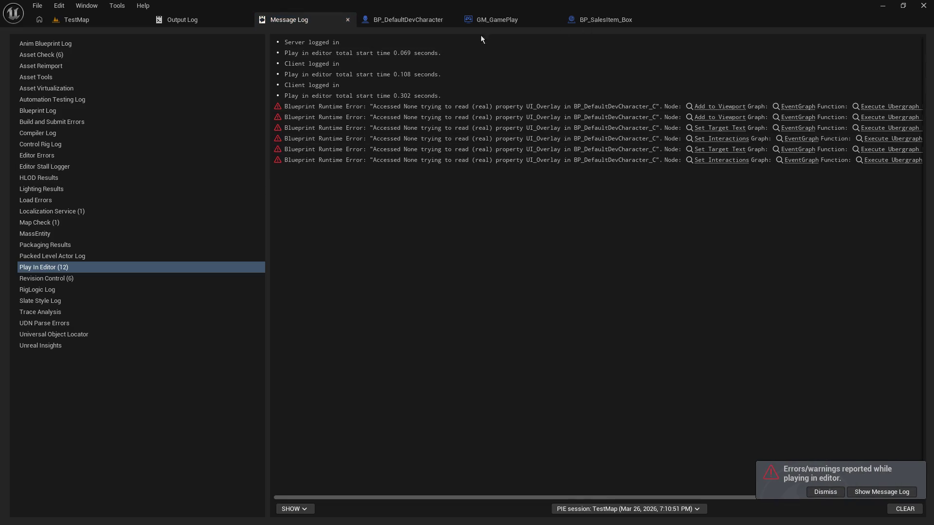
click(178, 20)
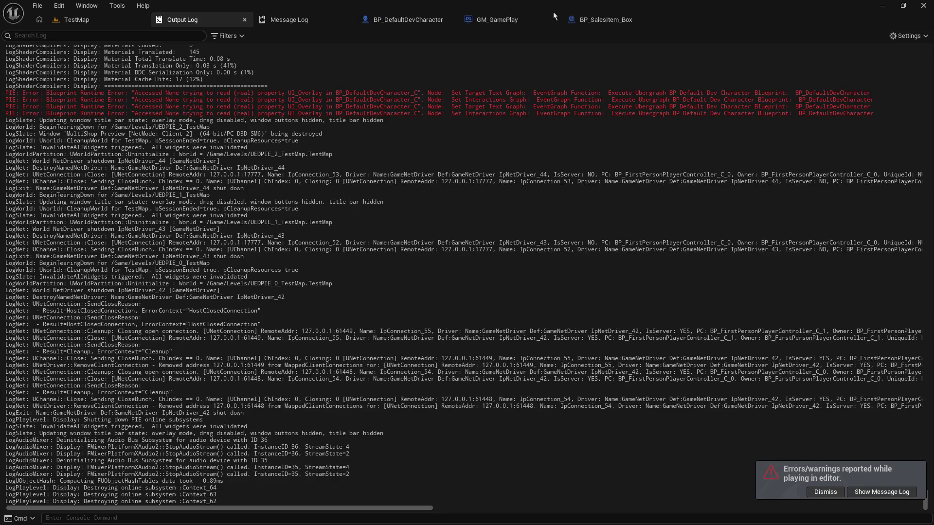
- Bring the Holding Item SET node of BP_SalesItem_Box's DoInteract graph into view
click(502, 24)
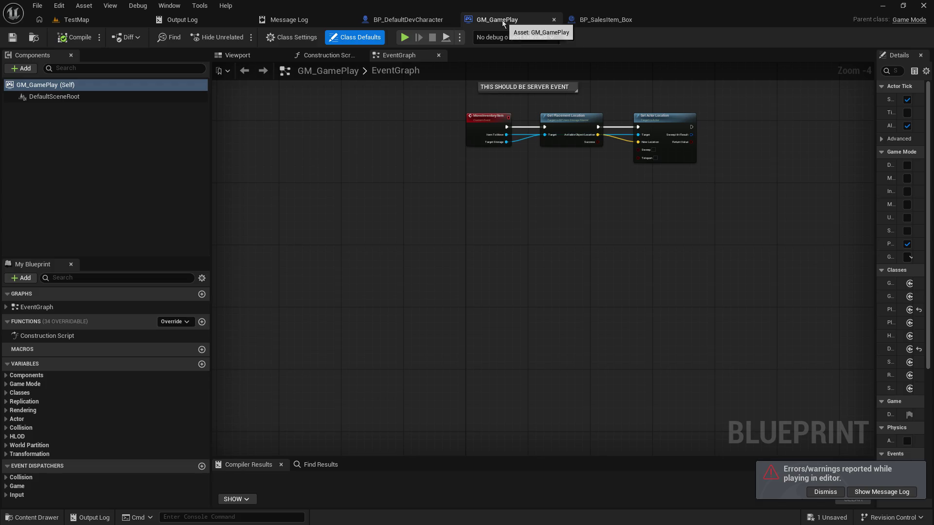
click(593, 23)
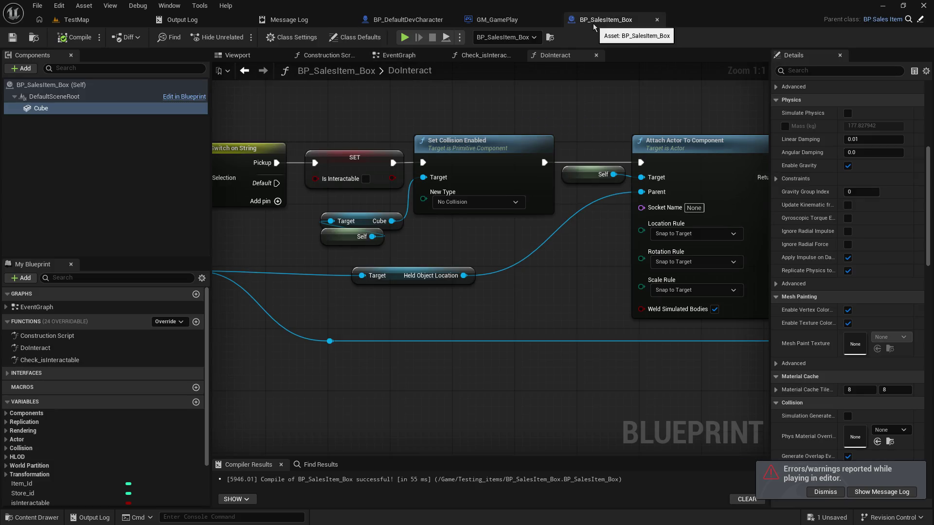
mouse_move(758, 182)
mouse_down()
mouse_move(591, 163)
mouse_move(687, 194)
mouse_move(764, 178)
mouse_move(604, 177)
mouse_up()
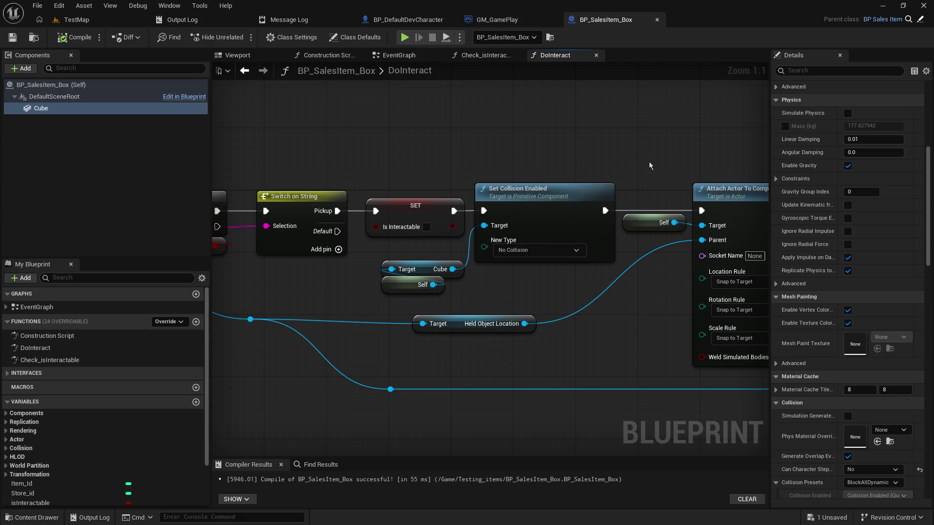
mouse_move(644, 165)
mouse_down()
mouse_move(285, 132)
mouse_move(69, 128)
mouse_up()
drag(322, 148, 293, 147)
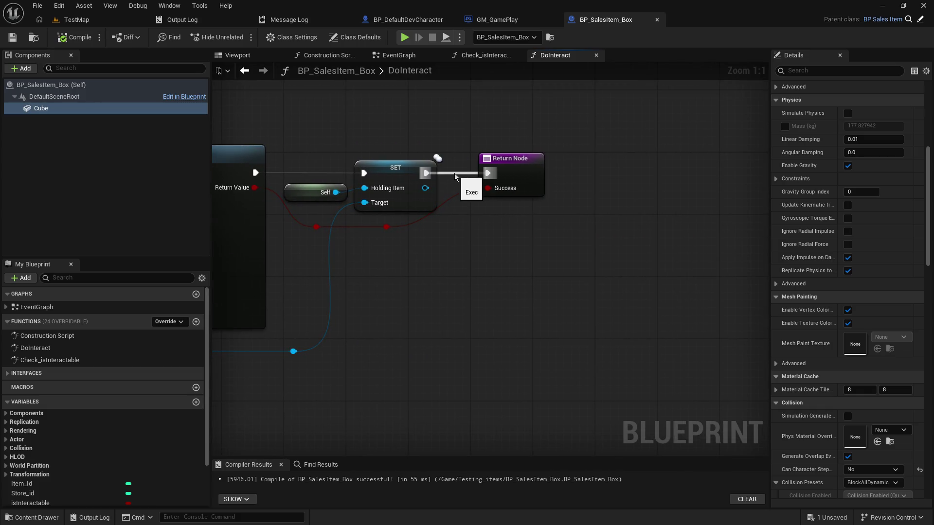
- Add a breakpoint (F9) to the Holding Item SET node
click(71, 19)
click(606, 22)
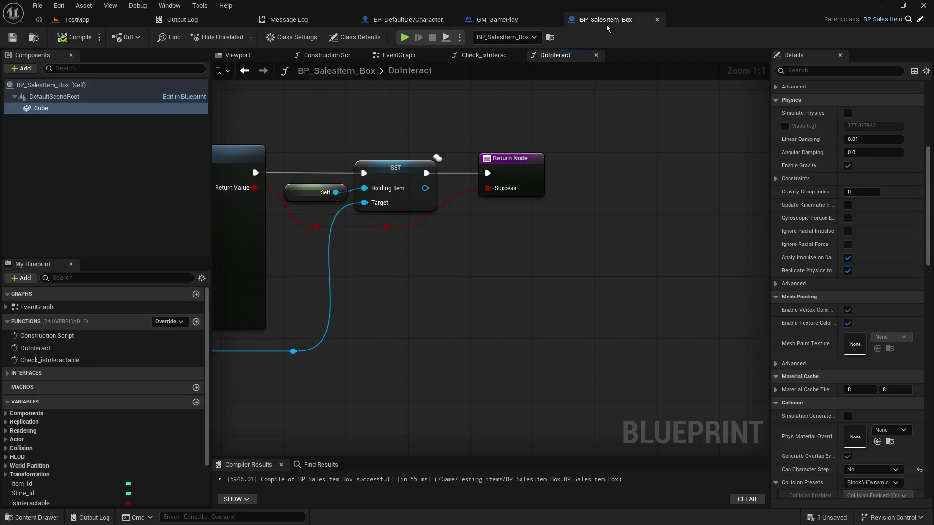
click(372, 169)
key(F9)
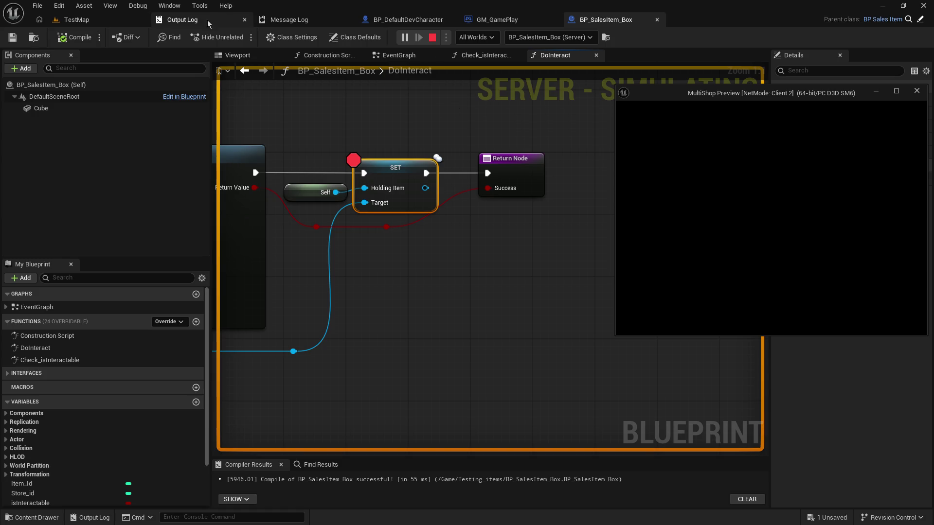
- Start the multiplayer play test, look around briefly, then stop it
click(60, 22)
click(194, 68)
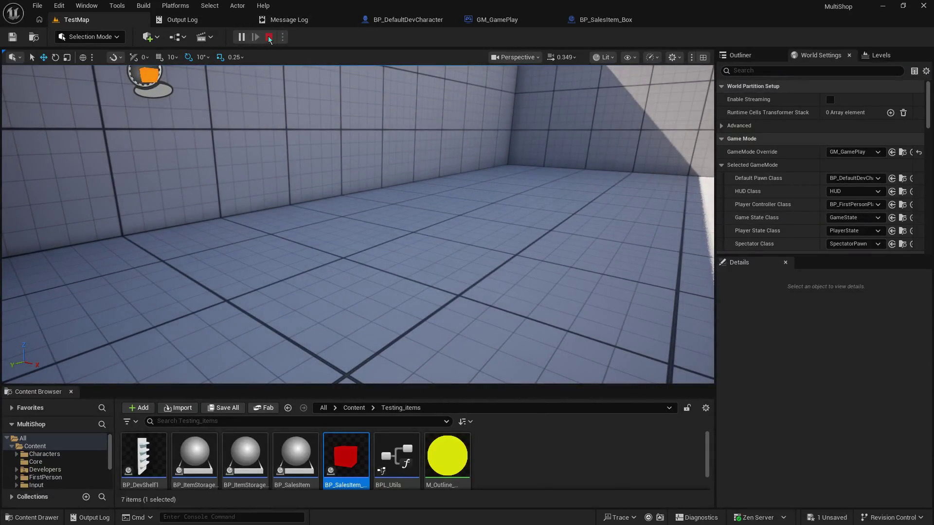
key(Escape)
click(60, 21)
- Restart the play test and pick up the orange box, pausing at the DoInteract breakpoint
click(241, 36)
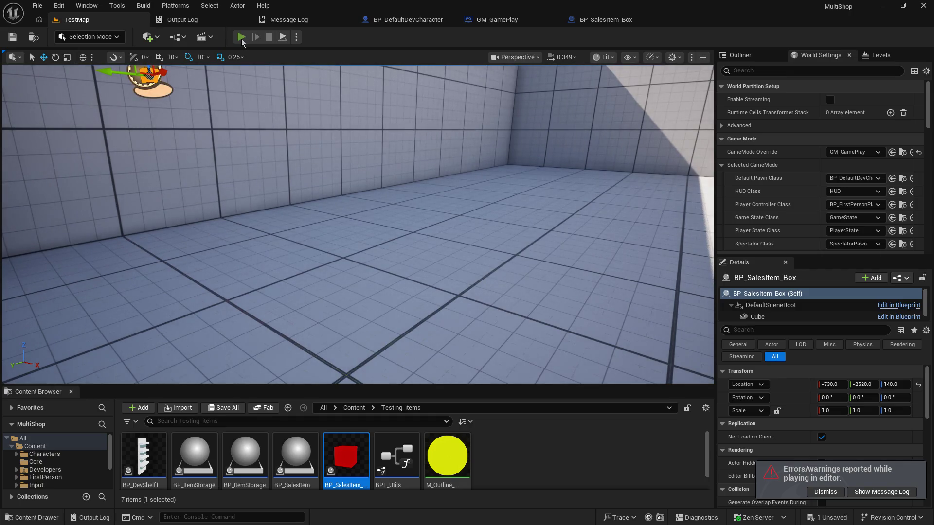
click(341, 153)
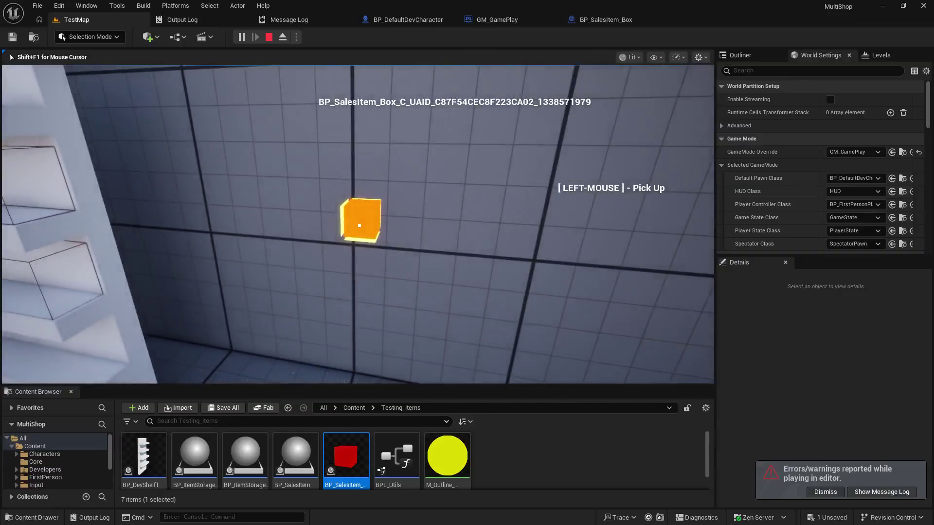
click(359, 225)
key(F10)
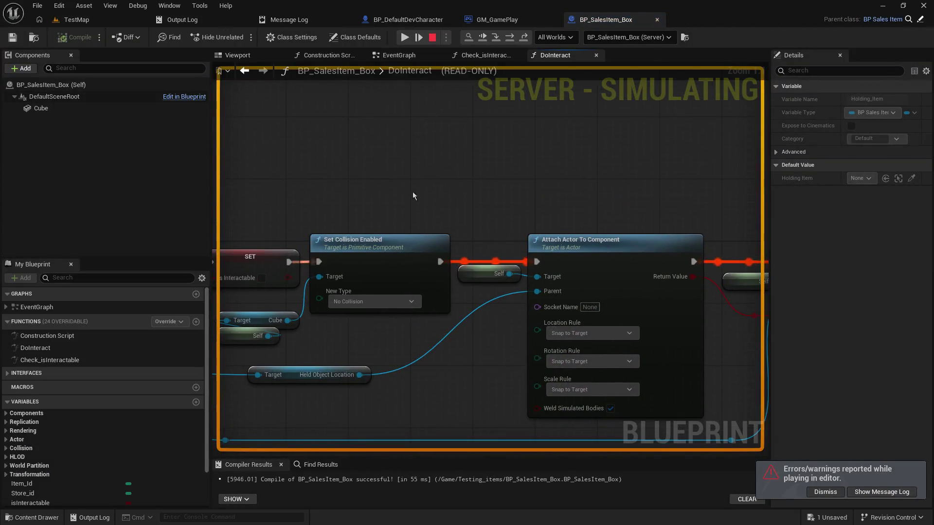
- Step execution through SET to the Return Node and inspect the Cube's collision properties
key(F10)
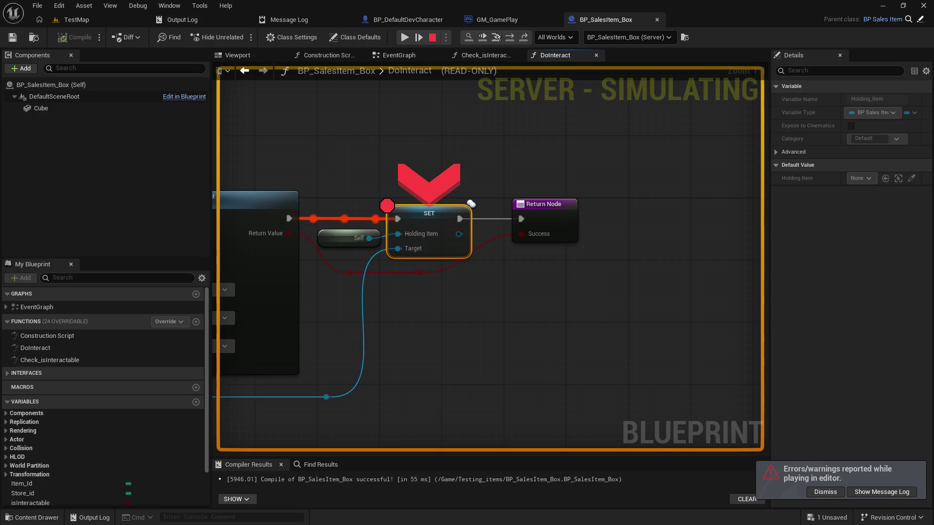
key(F10)
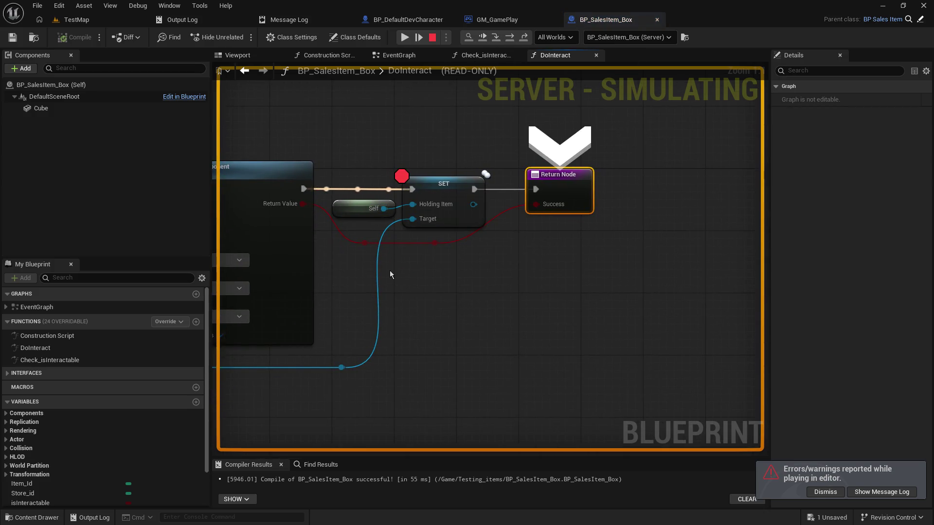
drag(346, 276, 694, 255)
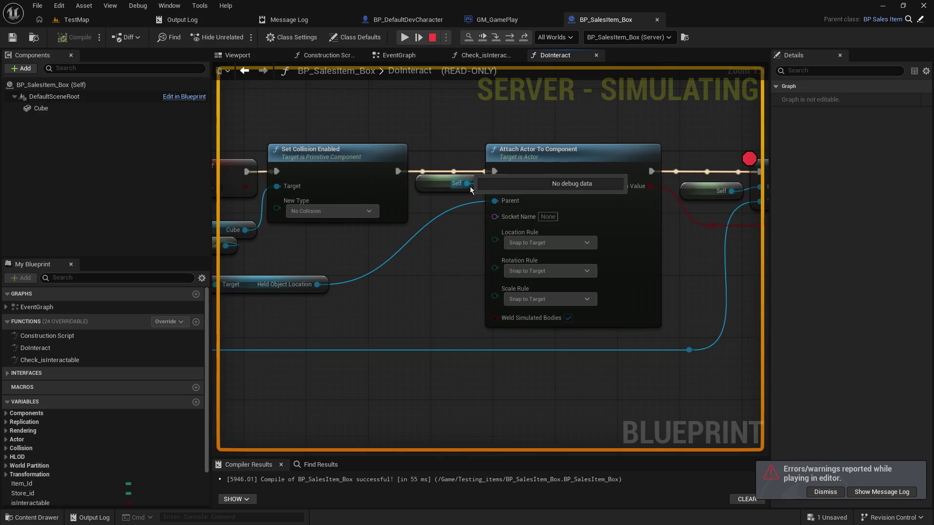
mouse_move(317, 285)
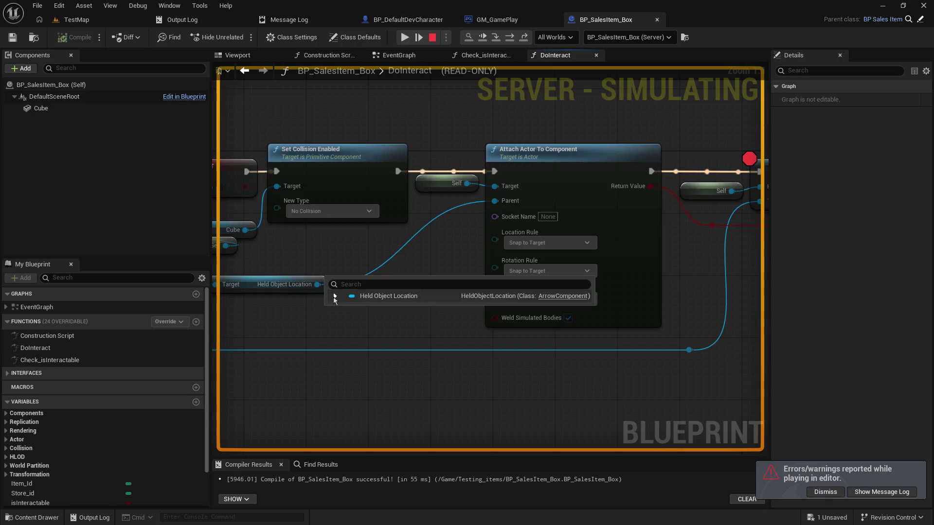
drag(320, 256, 485, 234)
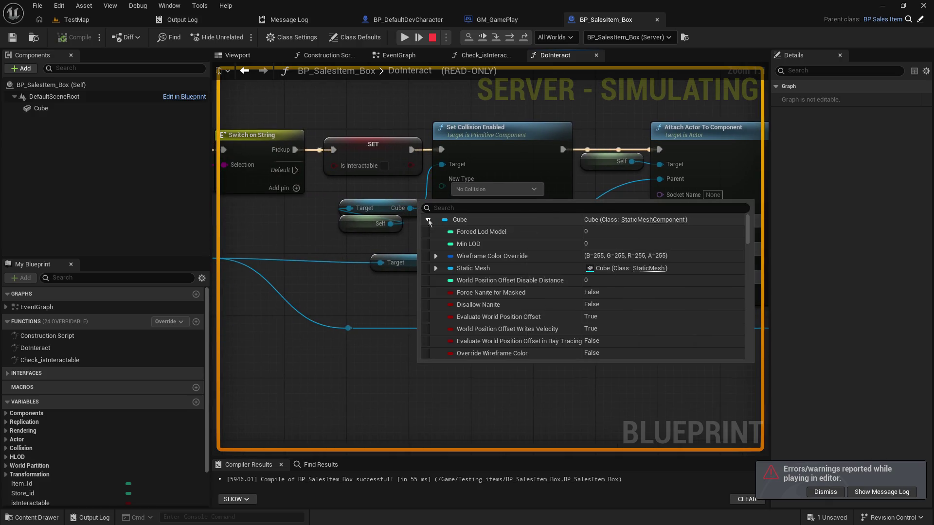
scroll(606, 287, down, 3)
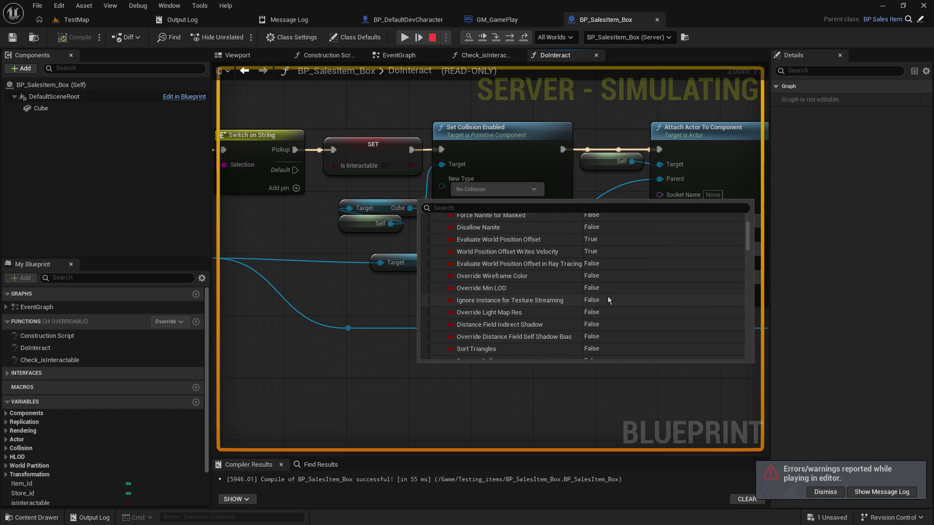
scroll(607, 296, down, 2)
scroll(607, 296, down, 2)
scroll(608, 297, down, 2)
scroll(607, 297, down, 2)
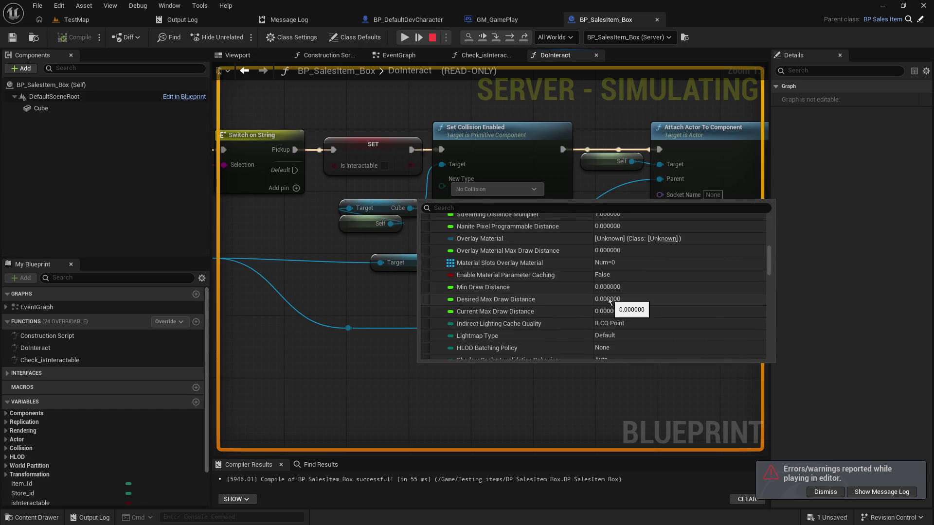
click(493, 207)
text(coll)
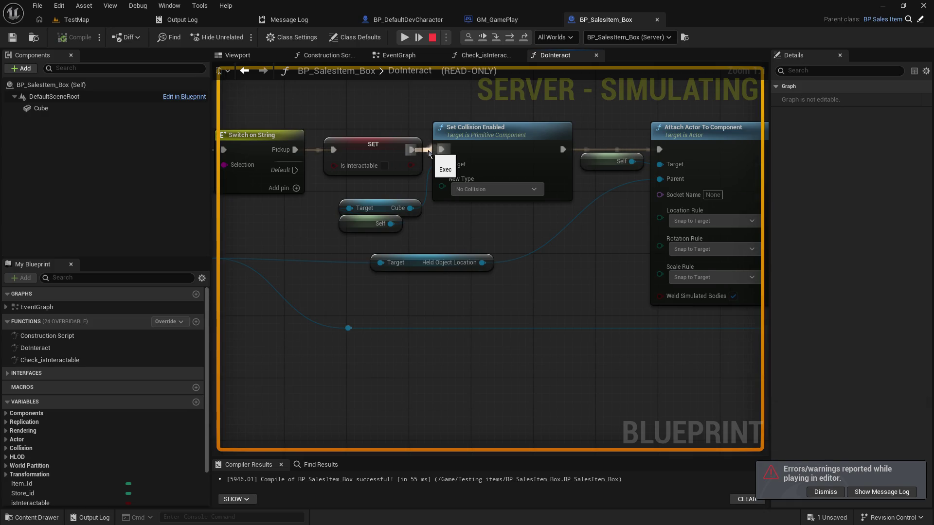
- Stop the play test and enable Always Relevant replication in the sales box class defaults
click(433, 38)
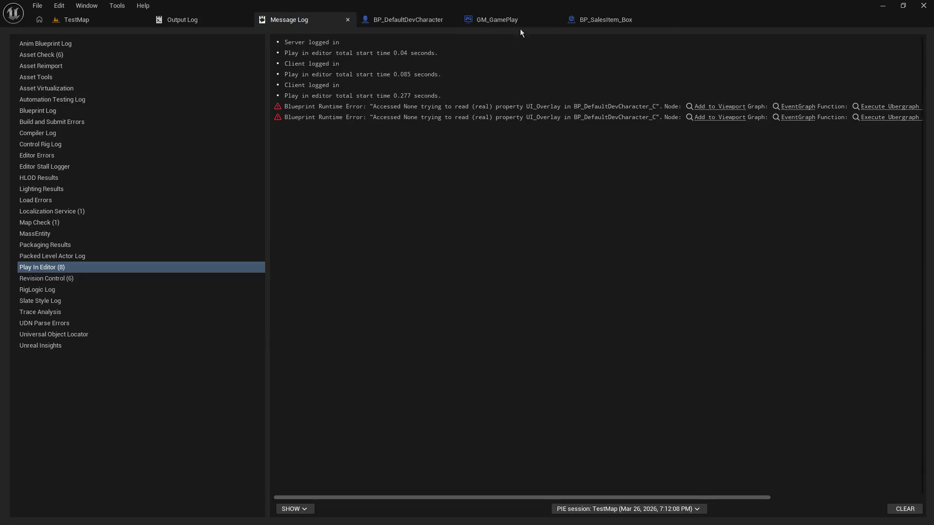
click(606, 20)
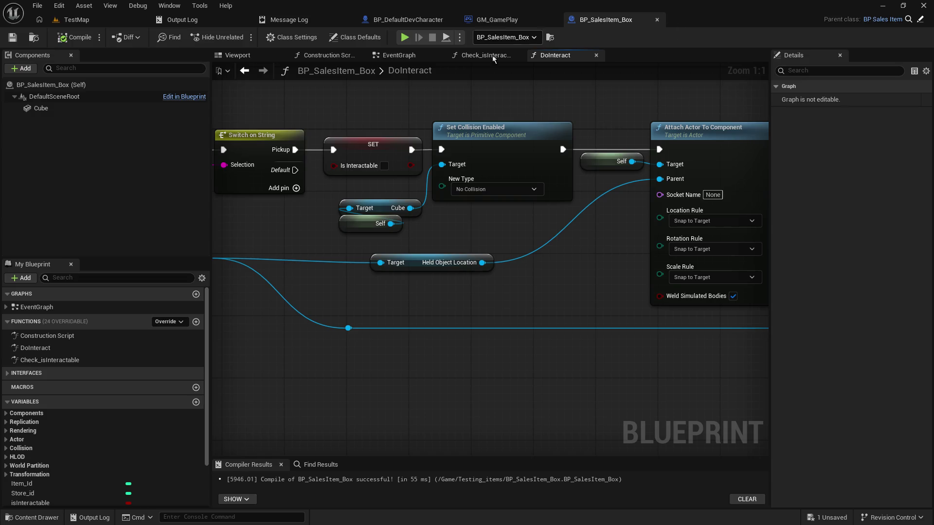
click(91, 108)
click(101, 88)
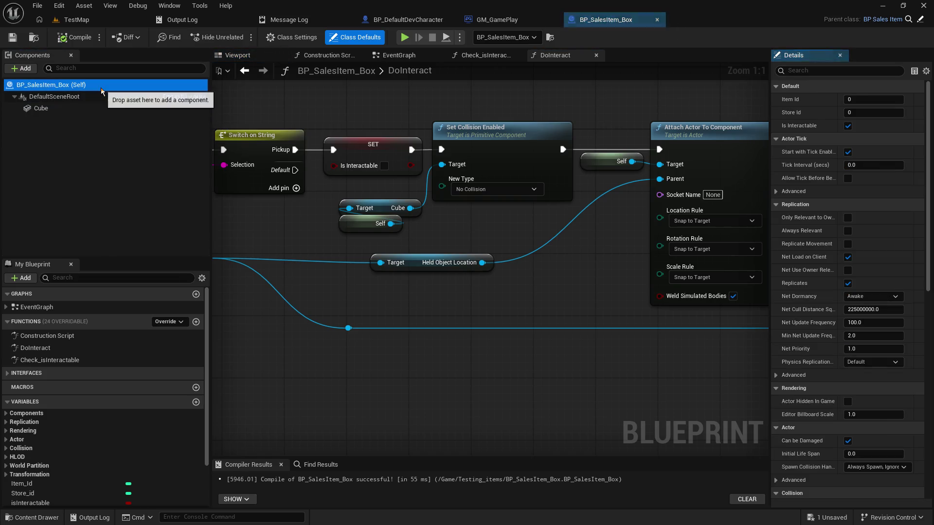
click(850, 232)
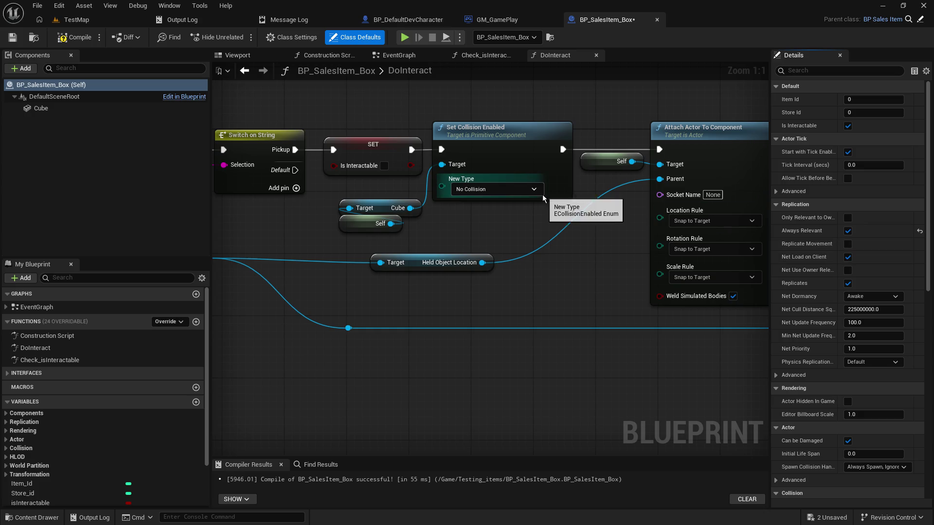
- Turn on Component Replicates for the Cube component of BP_SalesItem_Box
click(126, 112)
scroll(851, 401, down, 3)
scroll(850, 402, down, 3)
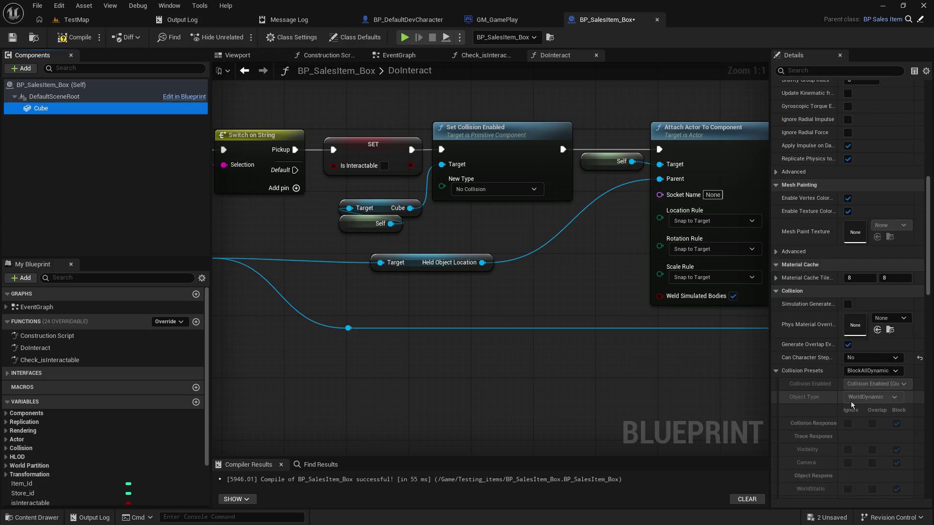
scroll(851, 401, down, 5)
scroll(850, 395, down, 3)
scroll(848, 392, up, 3)
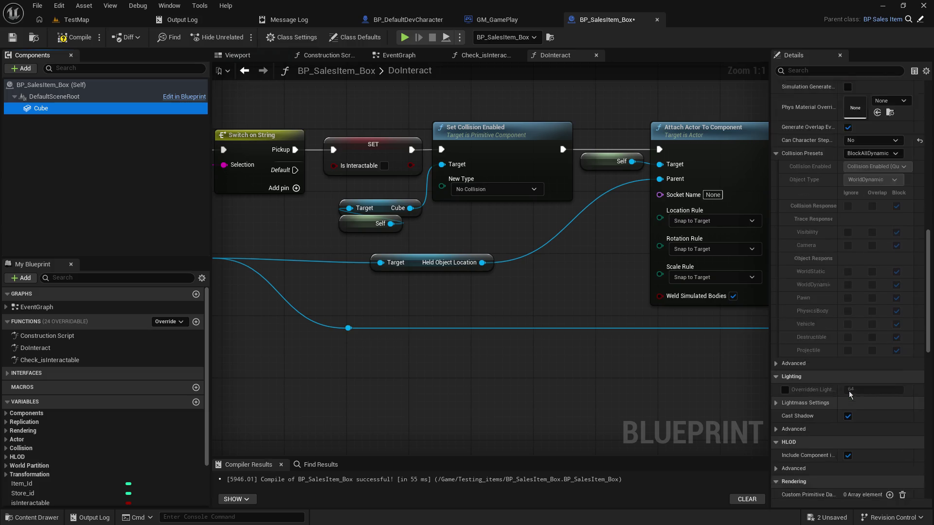
scroll(848, 391, up, 3)
scroll(849, 390, up, 2)
scroll(849, 390, up, 2)
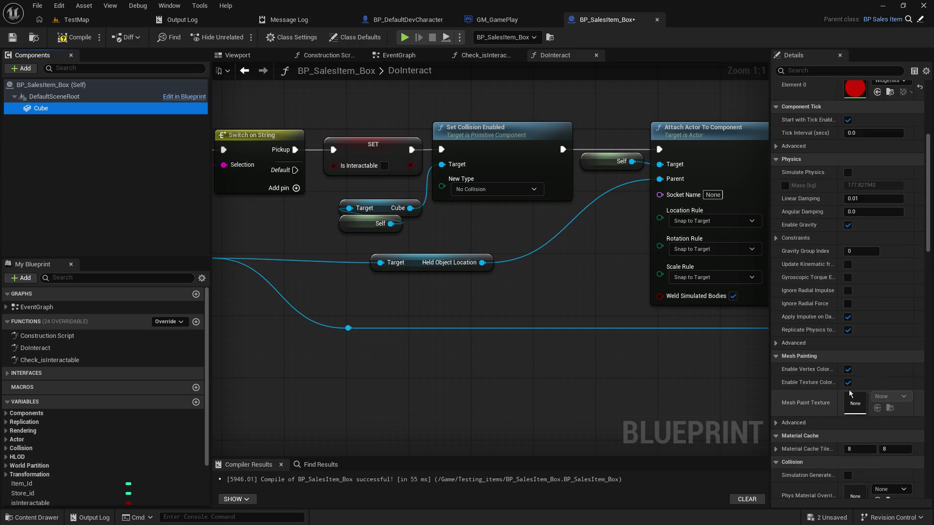
scroll(849, 390, up, 1)
scroll(849, 394, up, 2)
scroll(848, 394, up, 1)
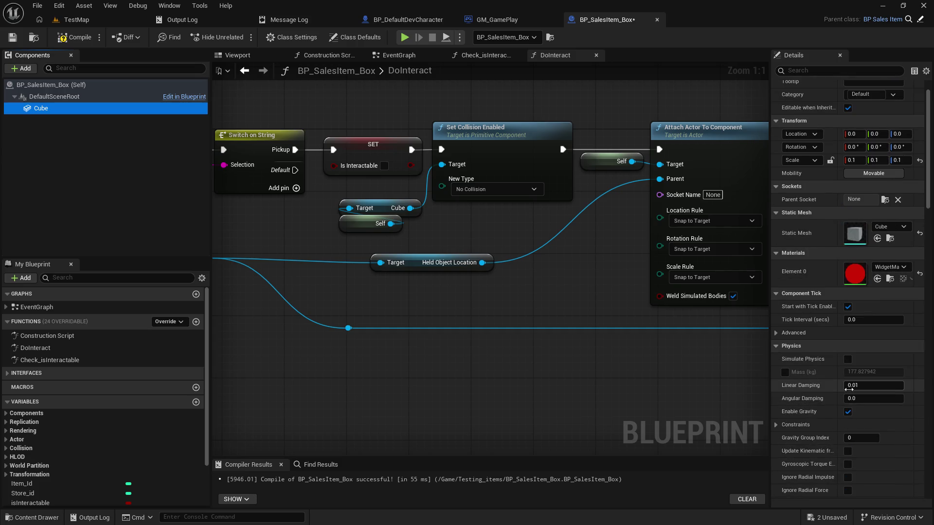
scroll(848, 391, up, 1)
scroll(849, 389, up, 1)
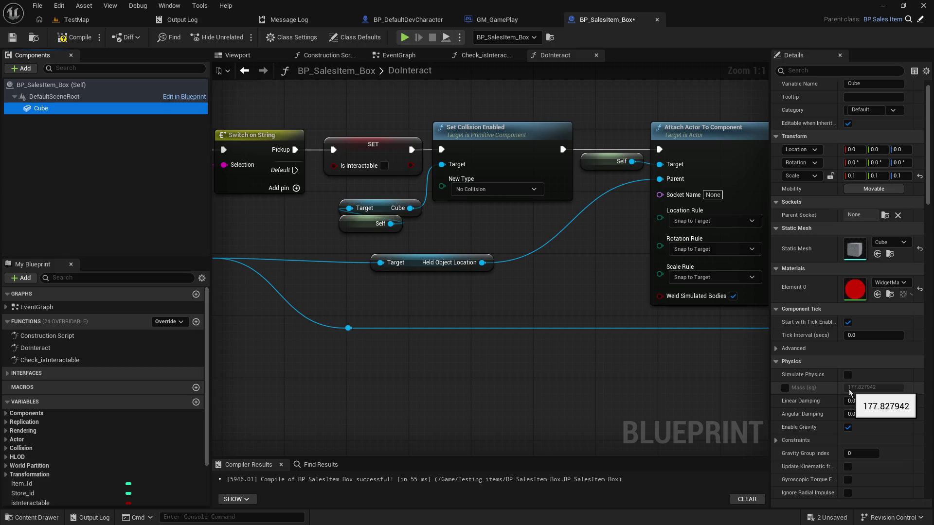
scroll(848, 389, down, 2)
scroll(848, 389, down, 2)
scroll(849, 389, down, 2)
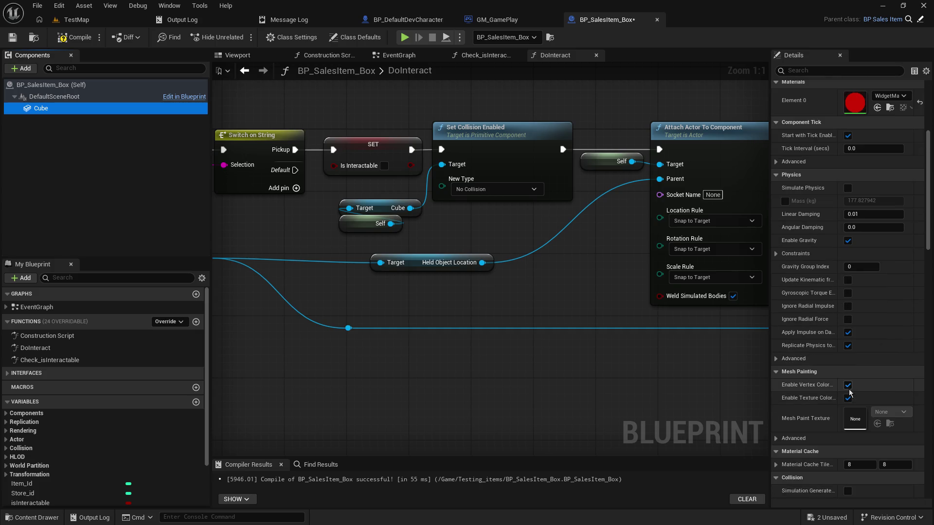
click(821, 71)
text(rep)
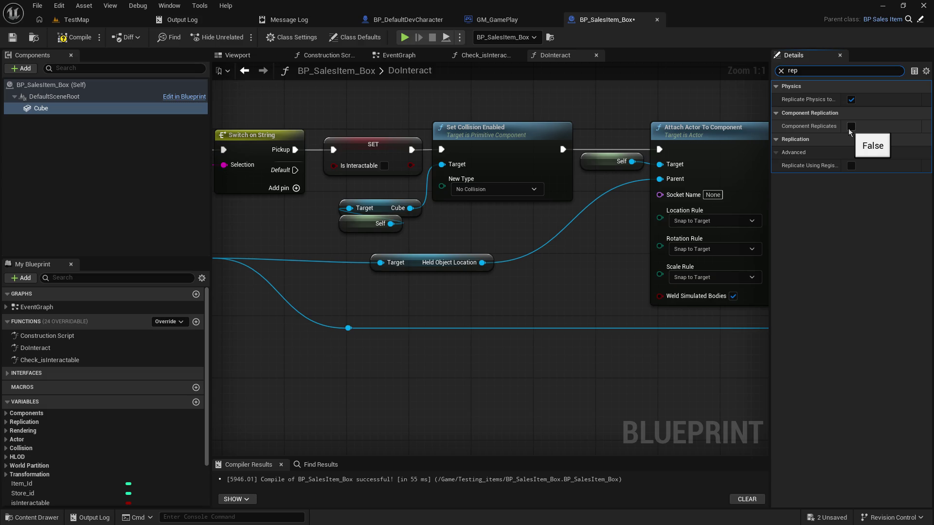
click(850, 126)
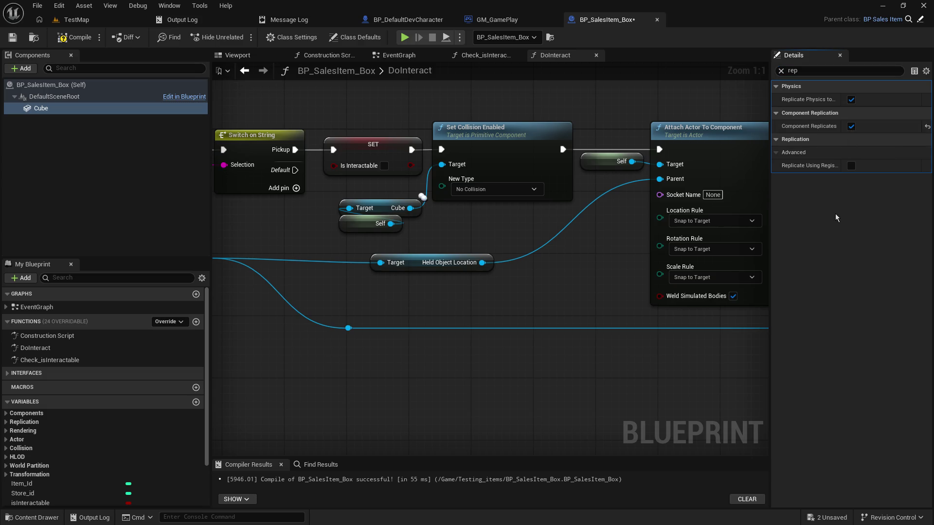
- Save and recompile the blueprint, clear the property filter and return to TestMap
click(12, 37)
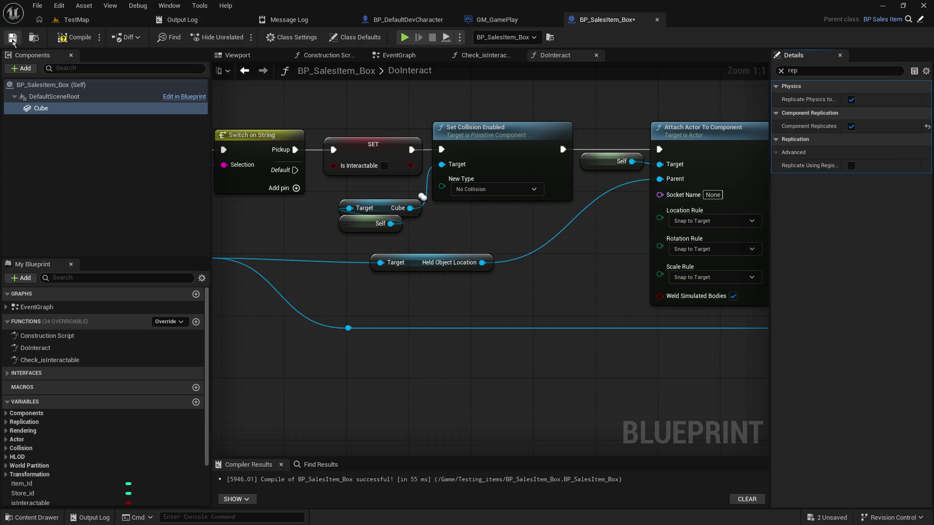
click(70, 38)
click(781, 71)
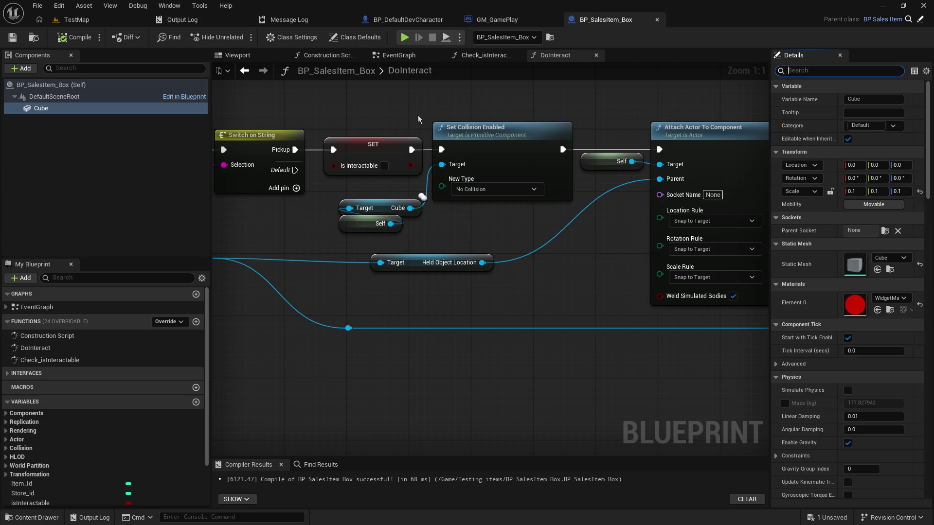
click(475, 223)
click(76, 20)
- Start the play test, pick up the box with E, resume past the breakpoint and walk toward the shelf
click(243, 40)
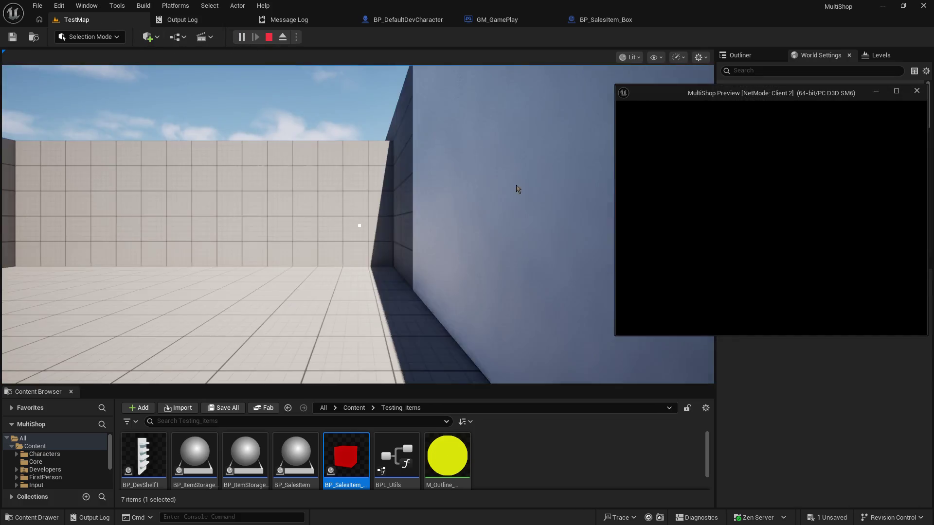
click(517, 188)
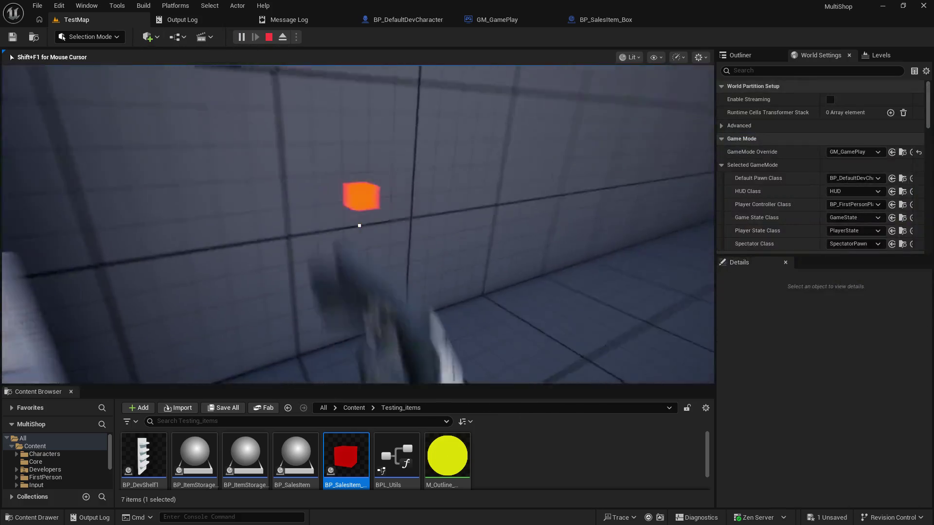
key(e)
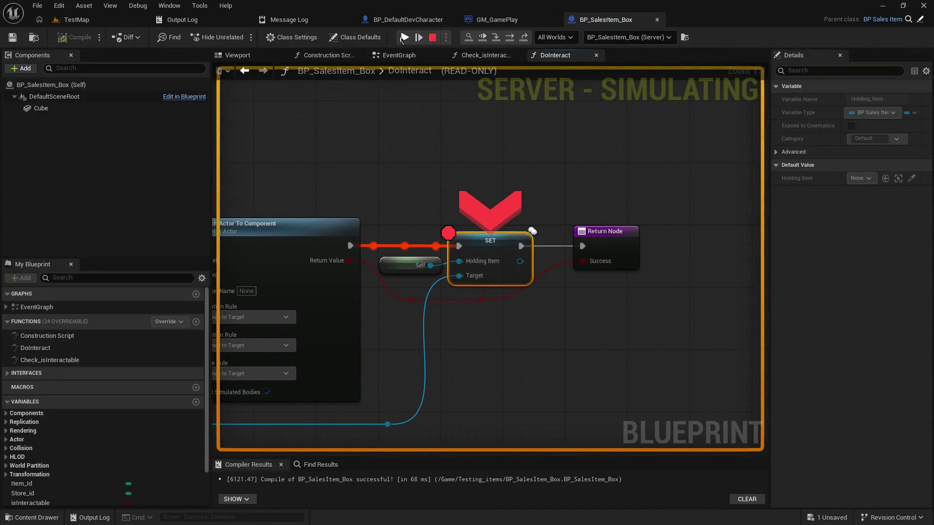
click(405, 37)
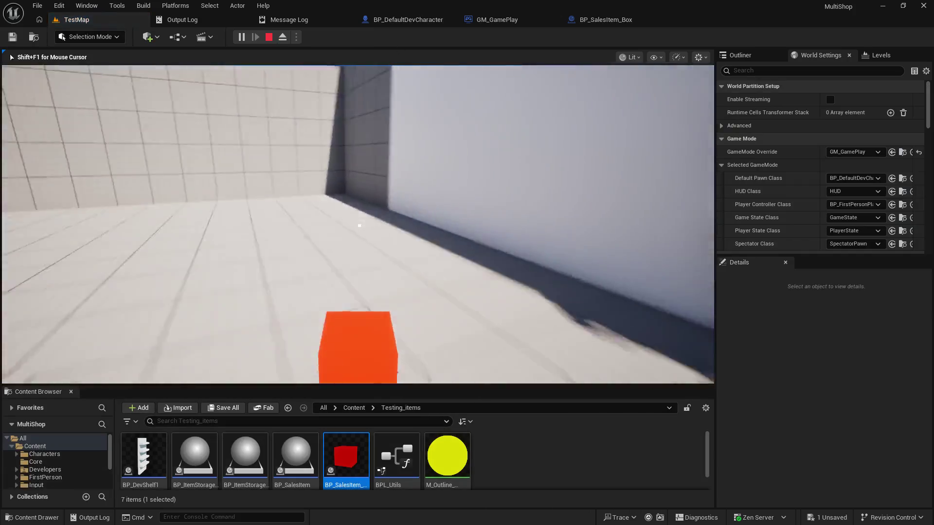
key(w)
key(w)
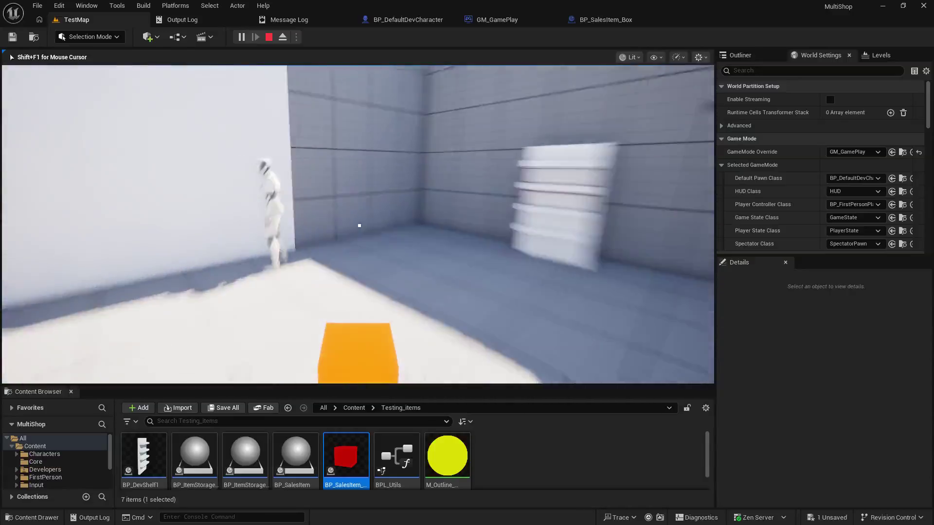
- Move the client character around the other player, then stop the play test
key(alt+Tab)
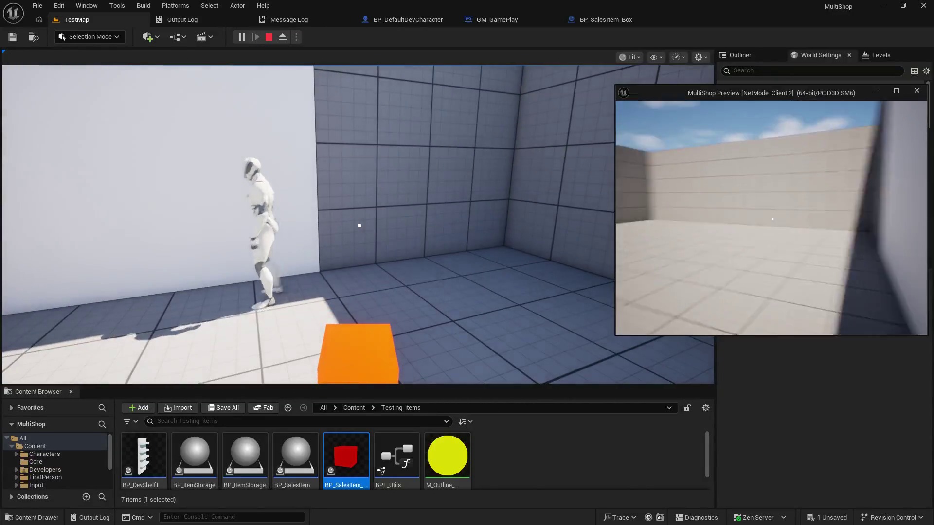
key(w)
key(s)
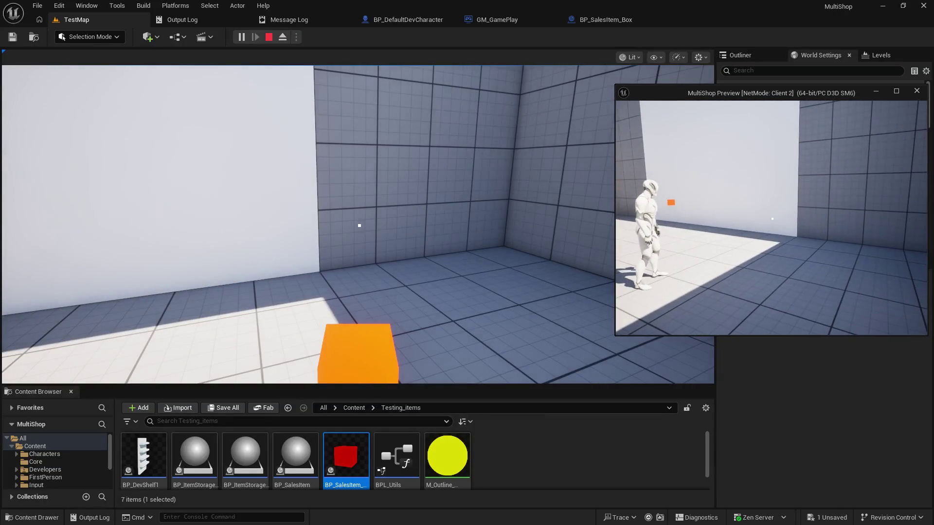
key(Escape)
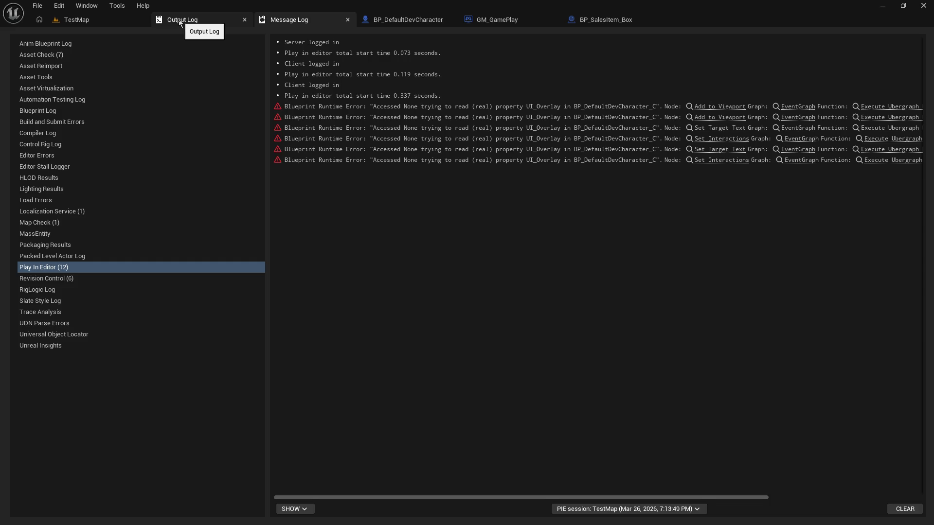
- Inspect the BP_DefaultDevCharacter preview, then view GM_GamePlay's server event graph
click(408, 20)
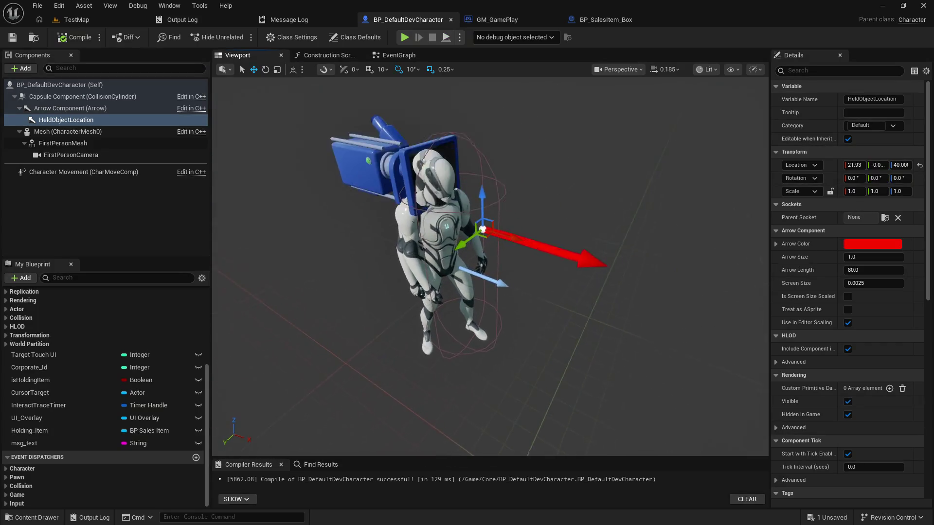
drag(515, 135, 515, 136)
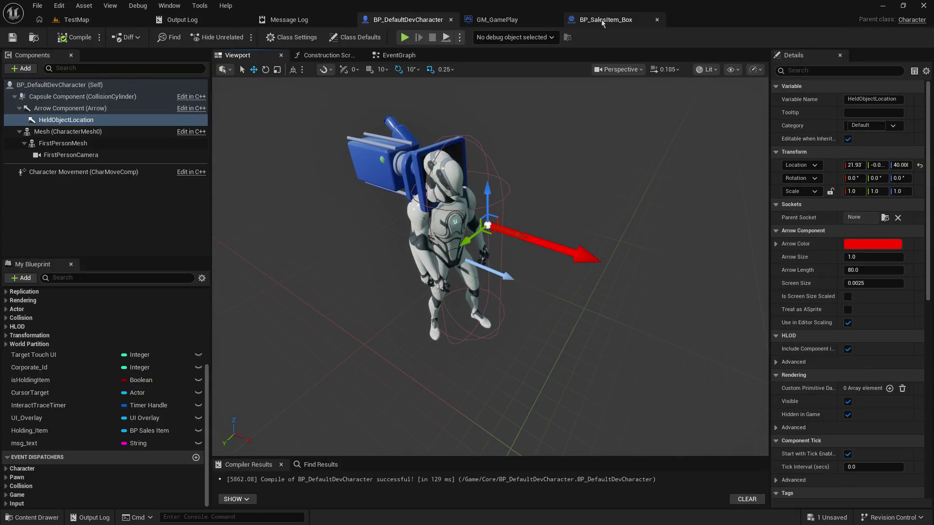
click(499, 20)
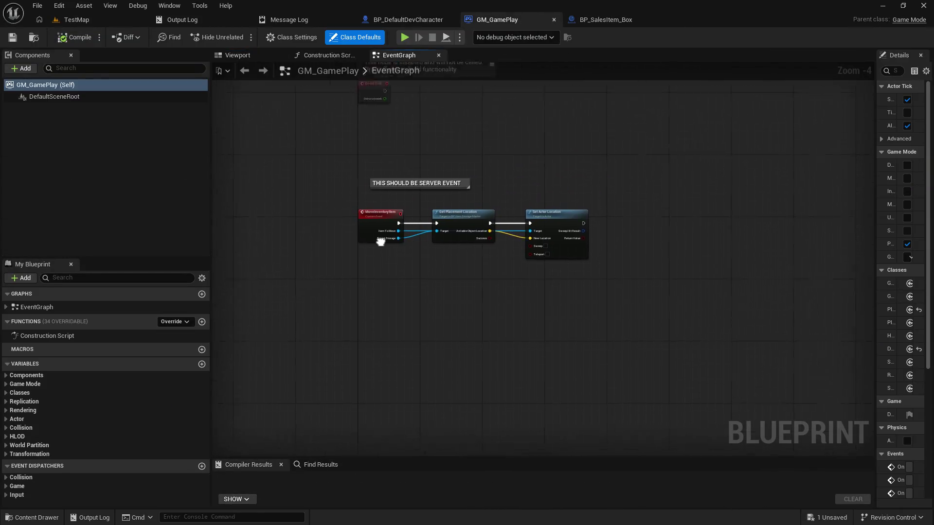
- Return to TestMap and bring up the Content Browser's asset creation list in Testing_items
click(93, 16)
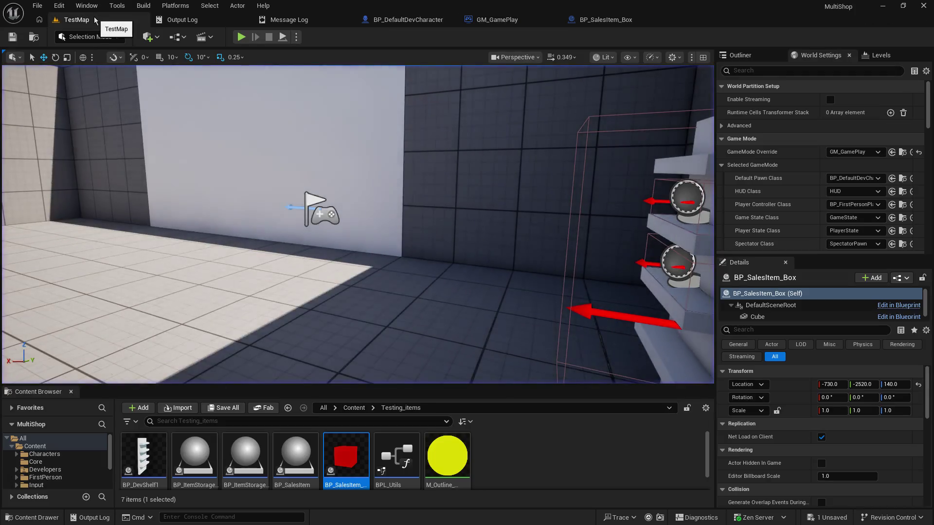
drag(448, 212, 447, 212)
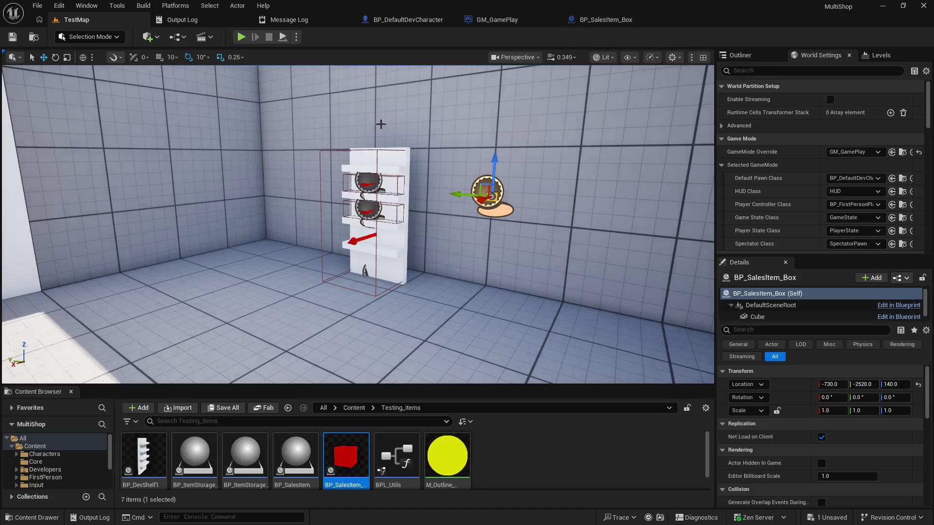
drag(380, 124, 338, 153)
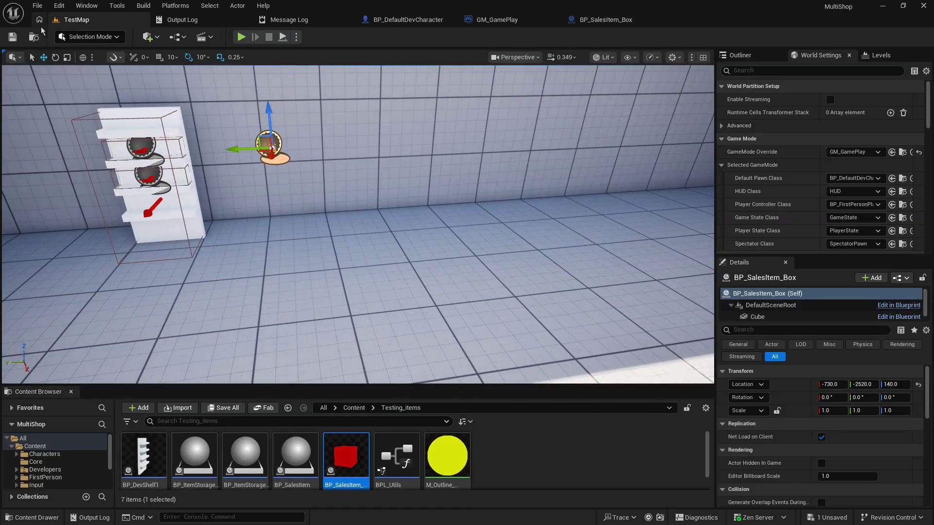
click(525, 453)
right_click(525, 453)
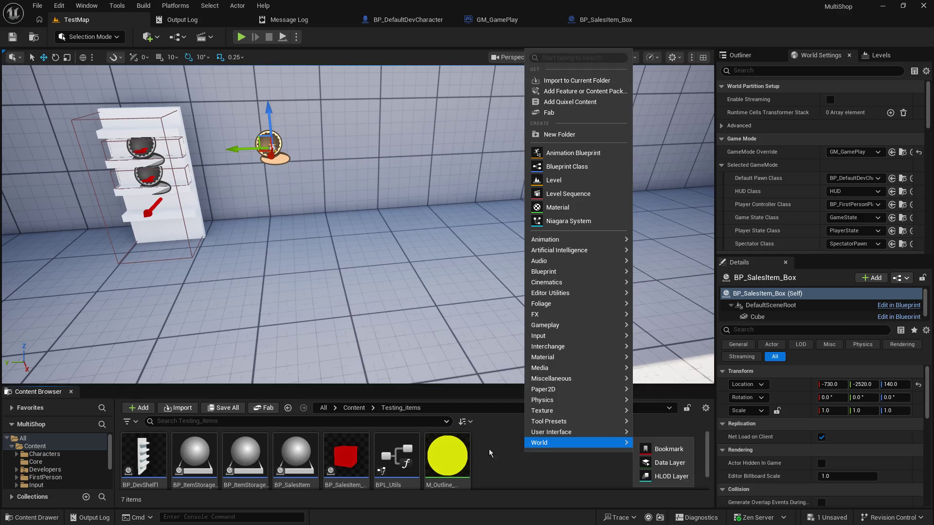
right_click(499, 456)
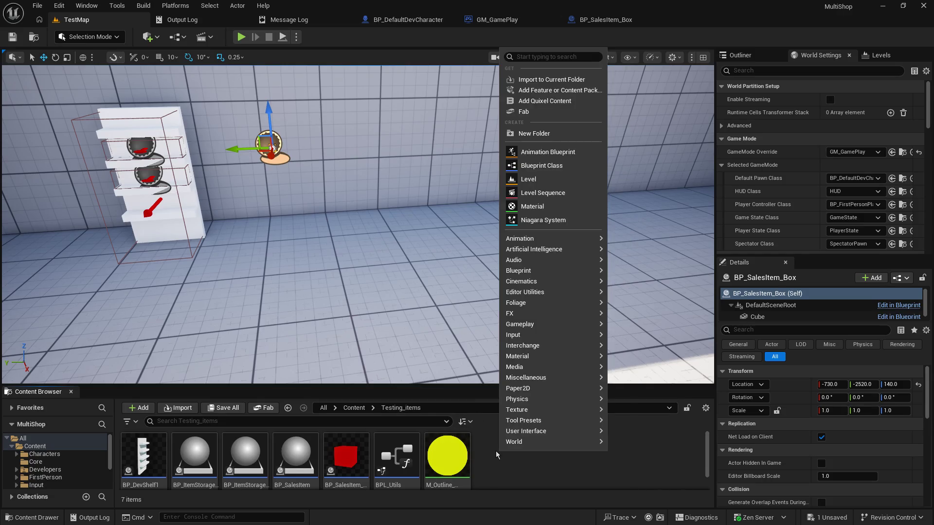
- Create an Actor blueprint class and name it Test_Dummy
click(566, 166)
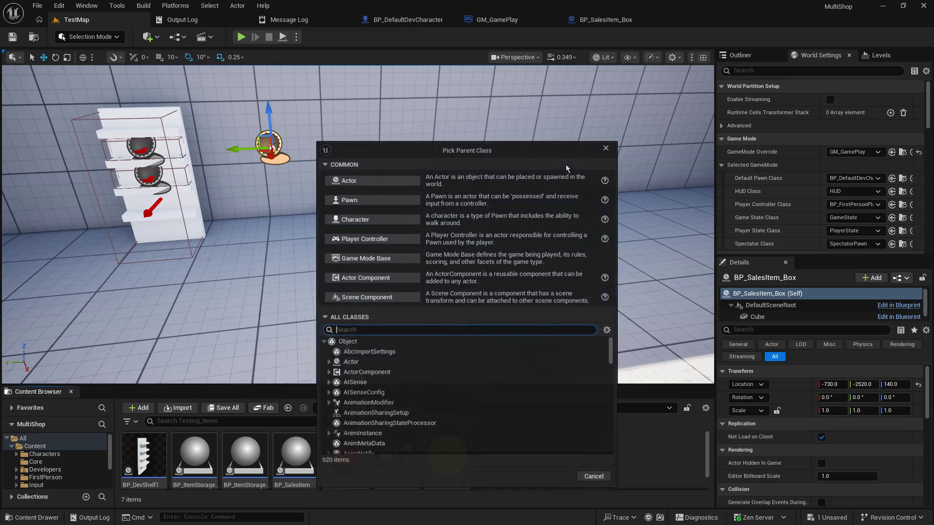
click(345, 180)
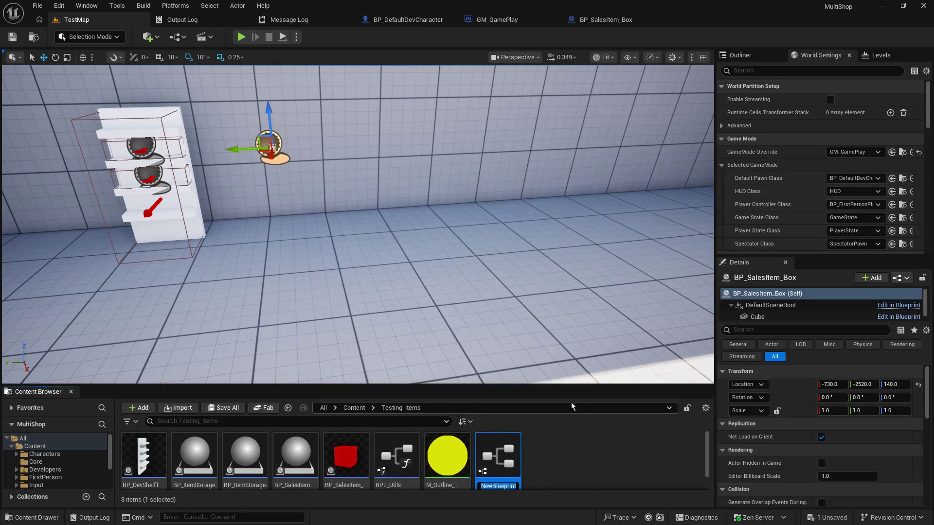
text(Test Box)
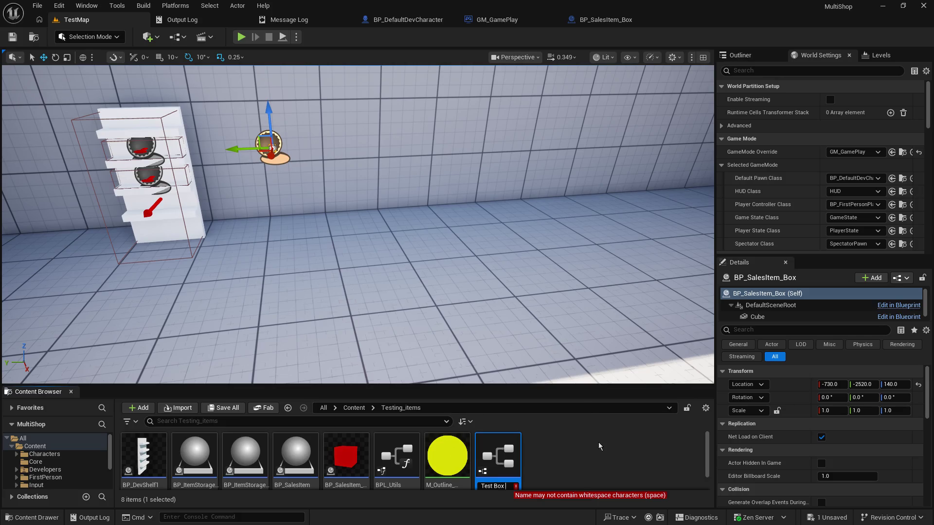
text( dummy)
key(BackSpace)
key(BackSpace)
key(BackSpace)
key(BackSpace)
key(BackSpace)
key(BackSpace)
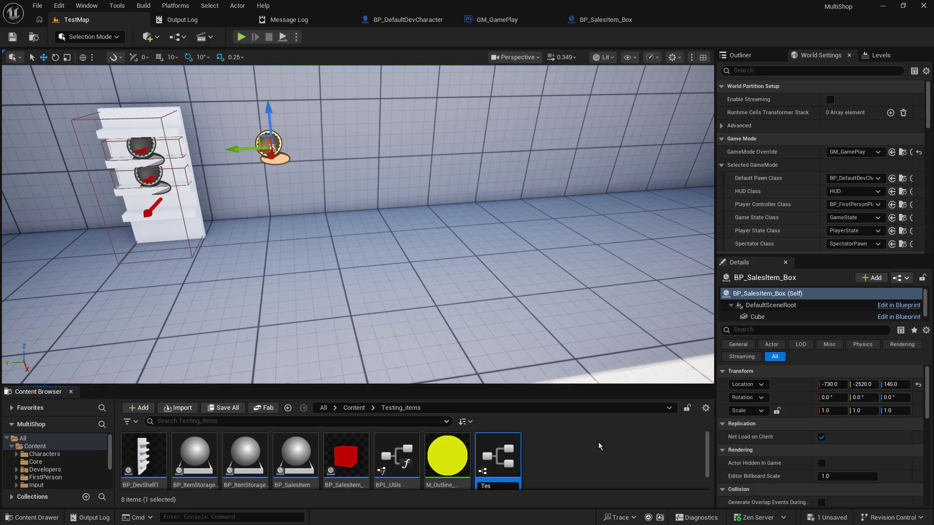
text(t_Dummy)
key(Return)
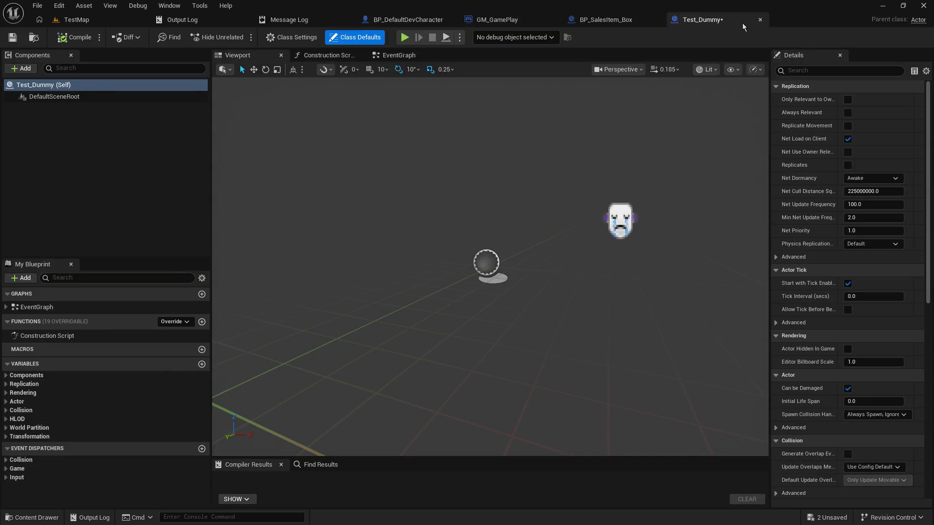
- Save Test_Dummy and add a Cube component to it
click(12, 37)
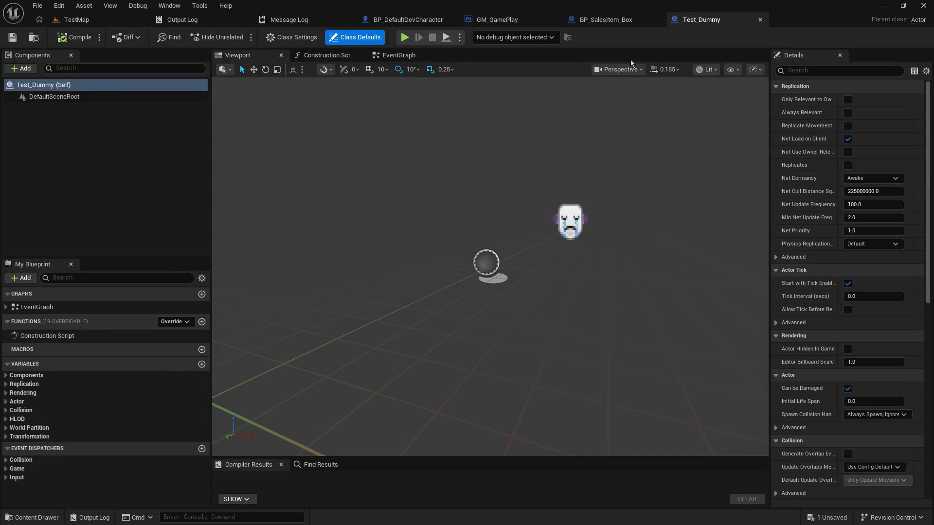
click(35, 68)
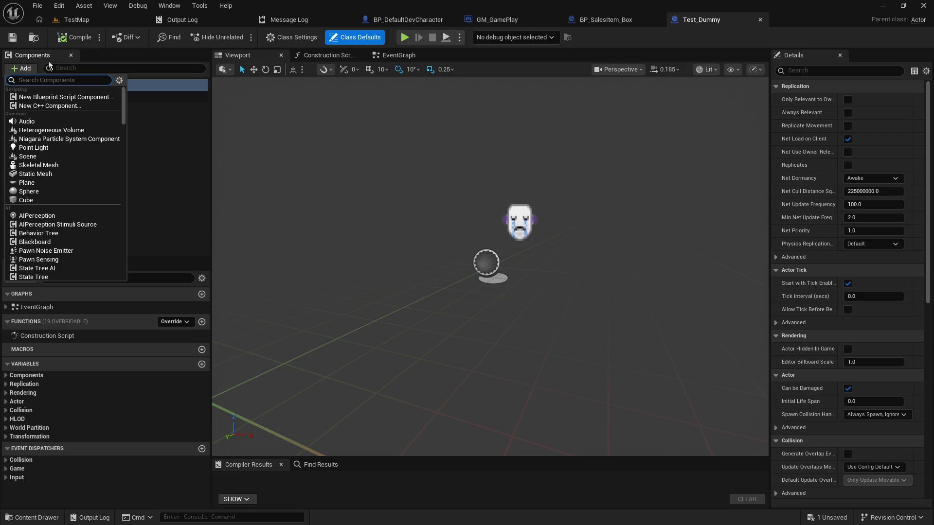
text(box)
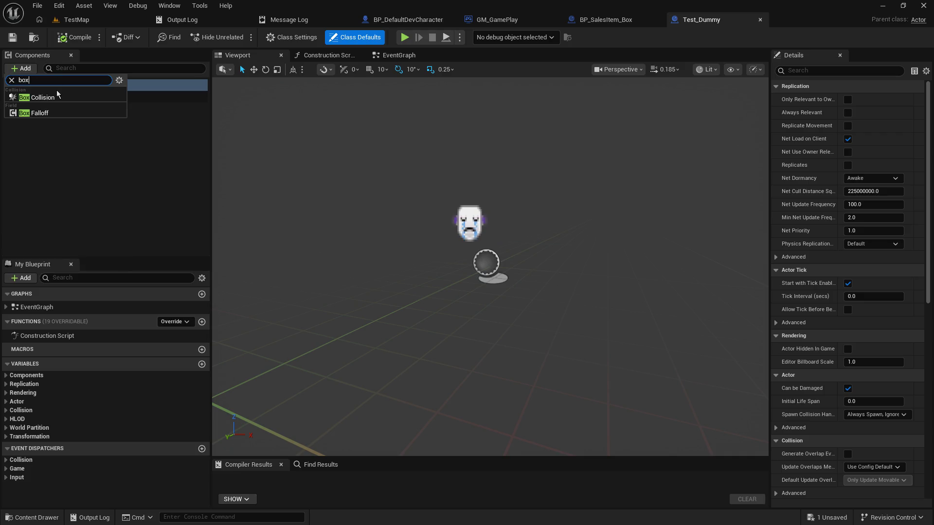
text(cube)
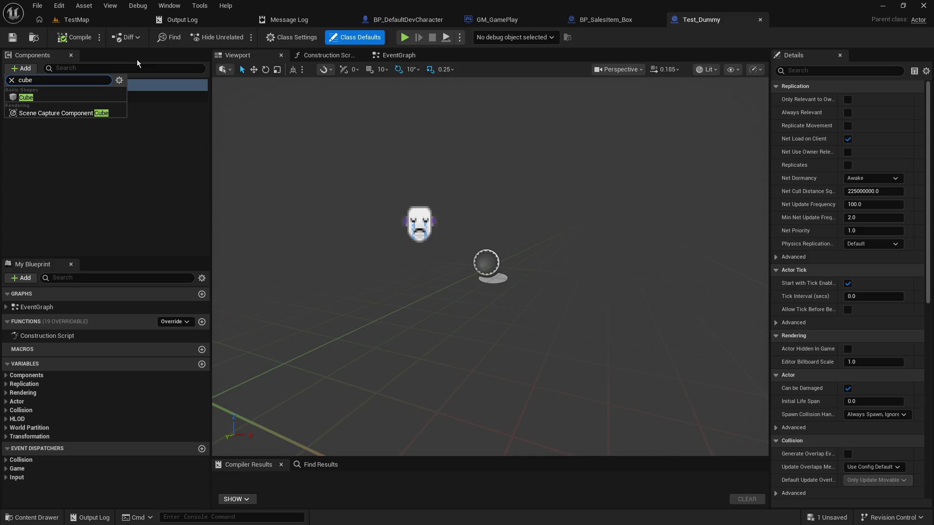
click(45, 97)
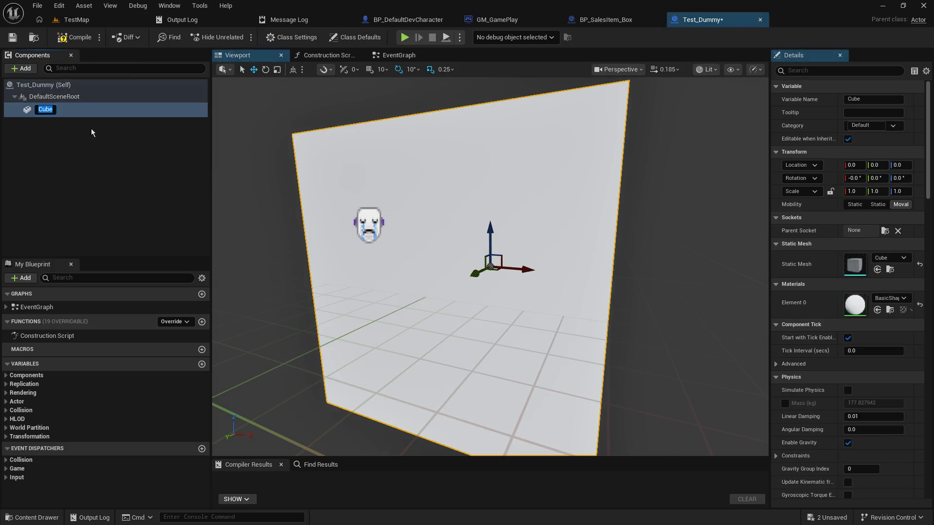
- Enable Replicates and Always Relevant on the Test_Dummy actor, compile and return to TestMap
click(81, 87)
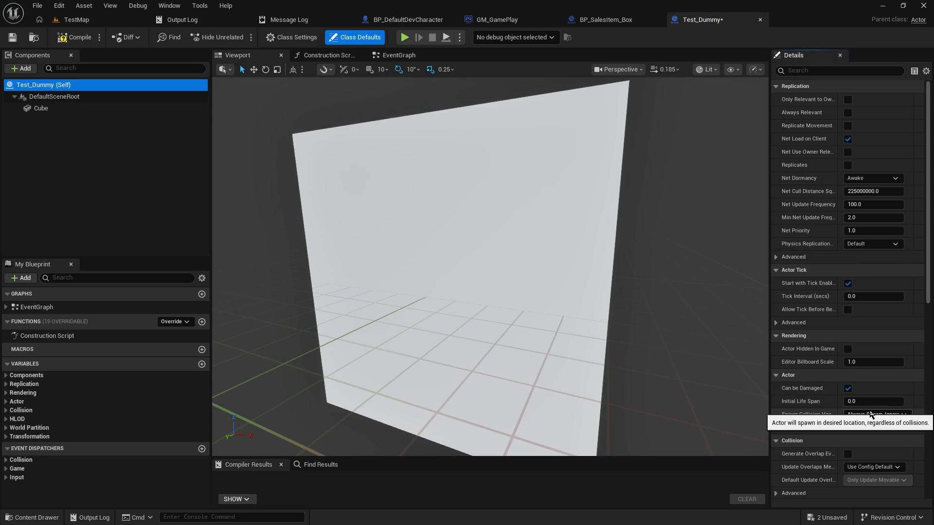
click(846, 164)
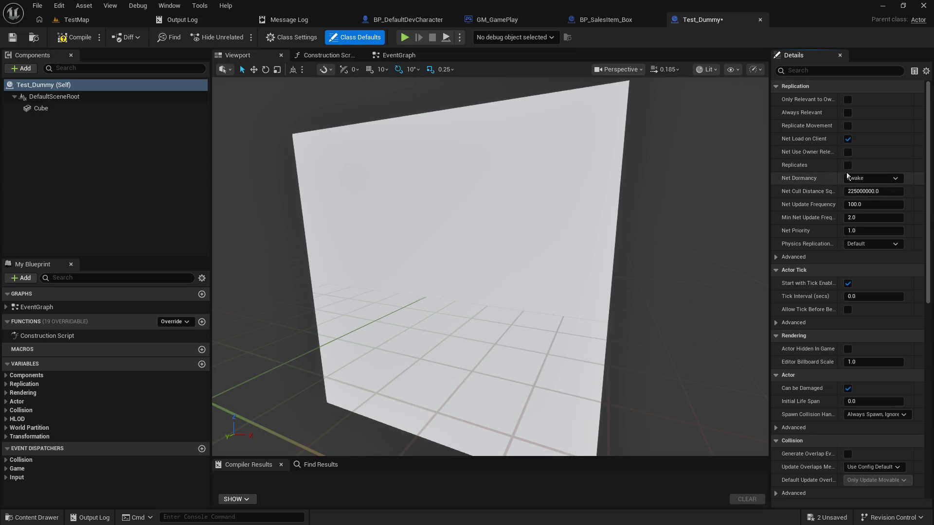
click(847, 165)
click(847, 112)
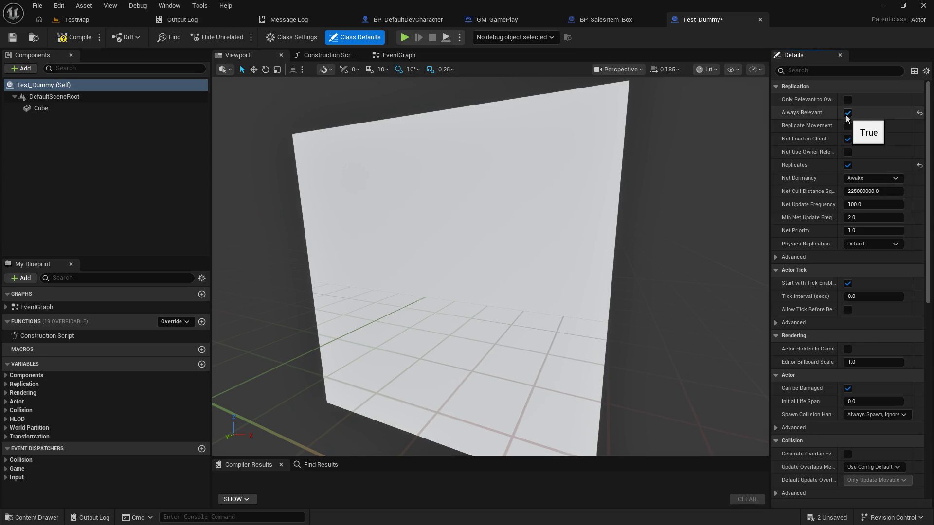
click(80, 36)
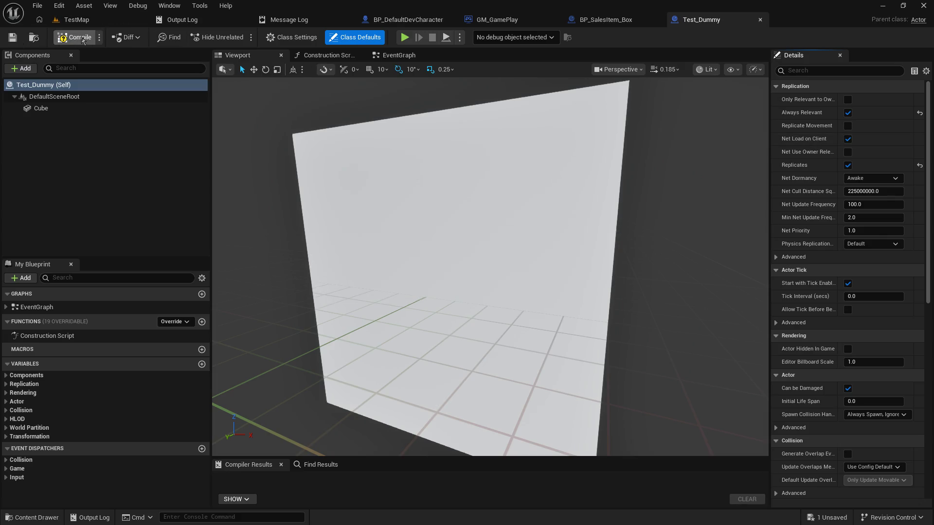
click(81, 22)
- Place a Test_Dummy cube in TestMap and walk the server player up to it in a play test
mouse_move(498, 458)
mouse_down()
mouse_move(509, 141)
mouse_move(372, 194)
mouse_move(351, 219)
mouse_move(317, 163)
mouse_up()
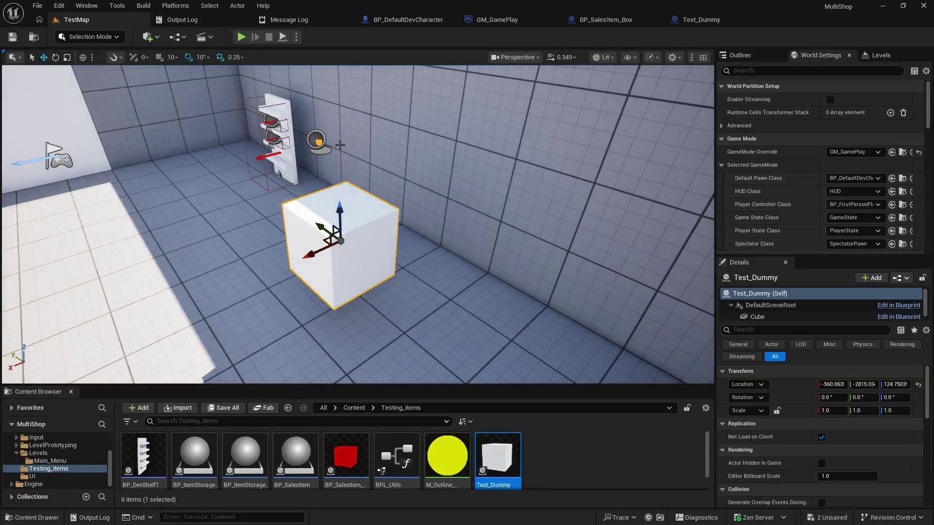
click(240, 38)
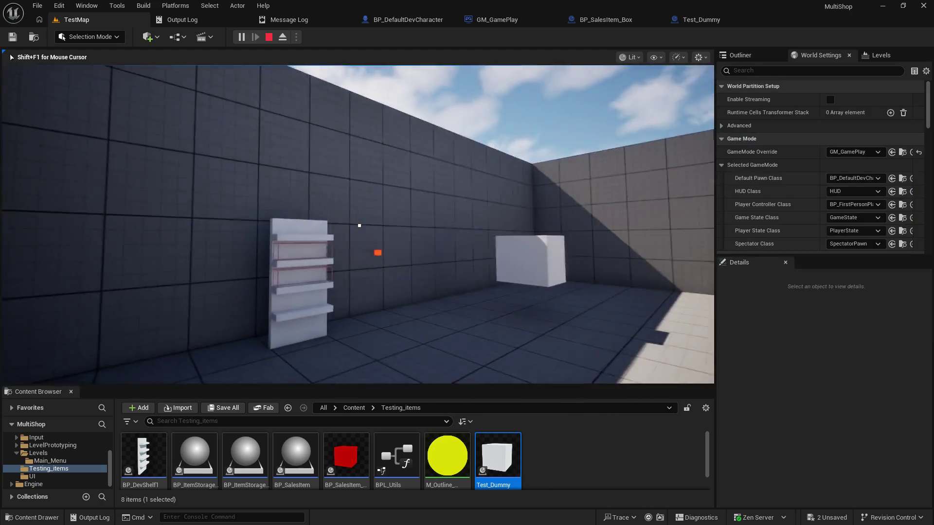
key(w)
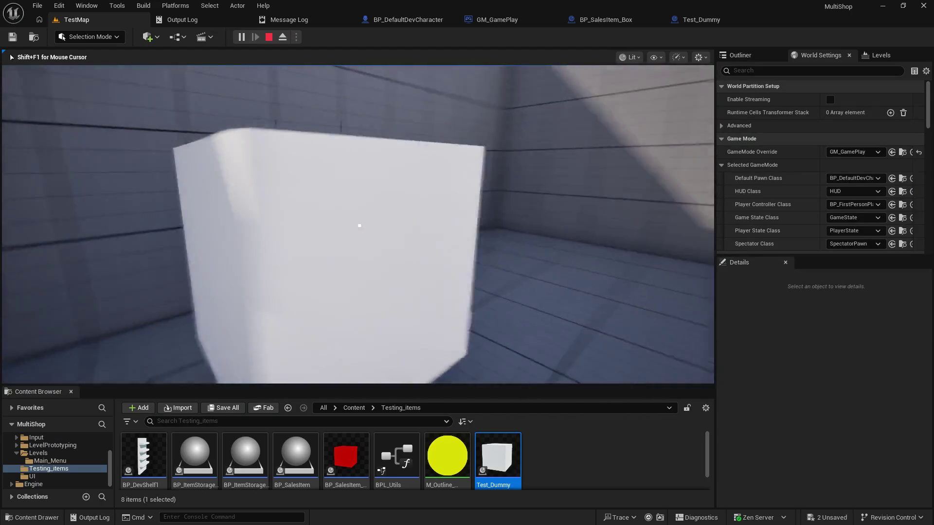
key(s)
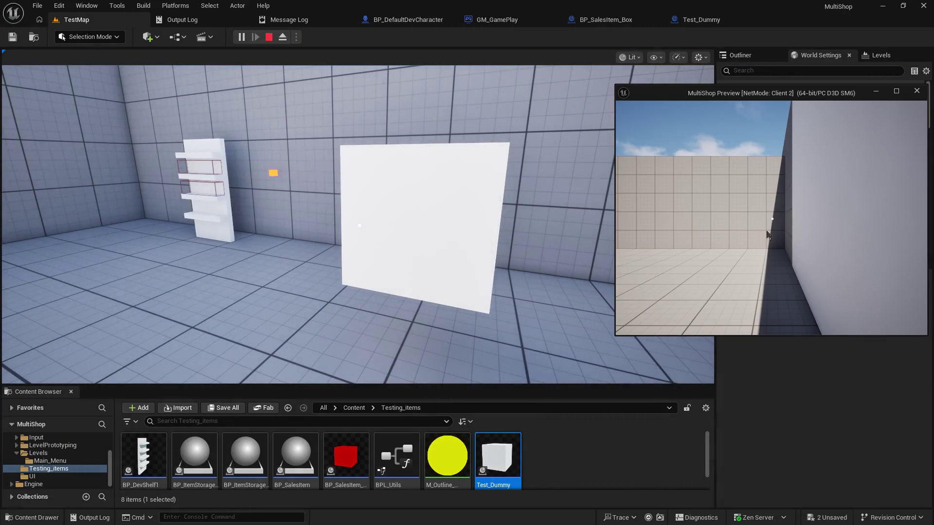
- Walk the Client 2 character around the cube, then end the play test session
click(768, 233)
key(w)
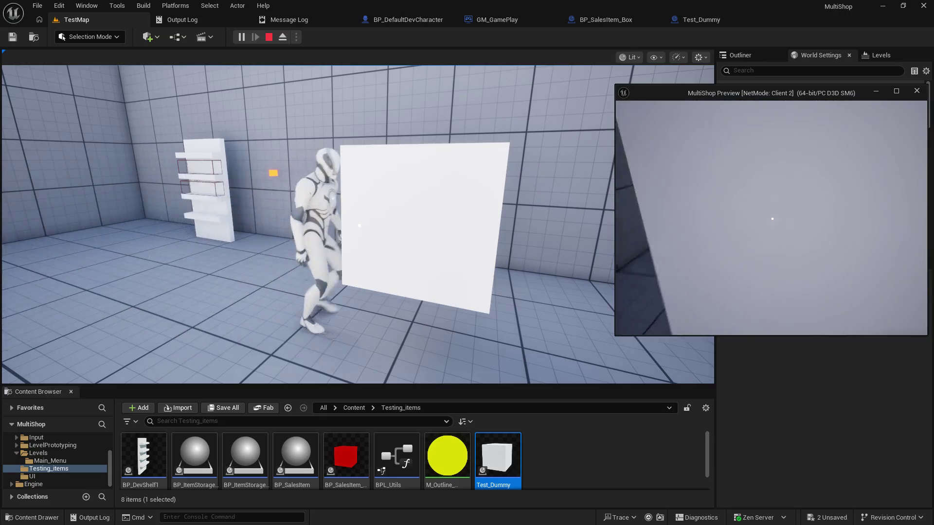
key(s)
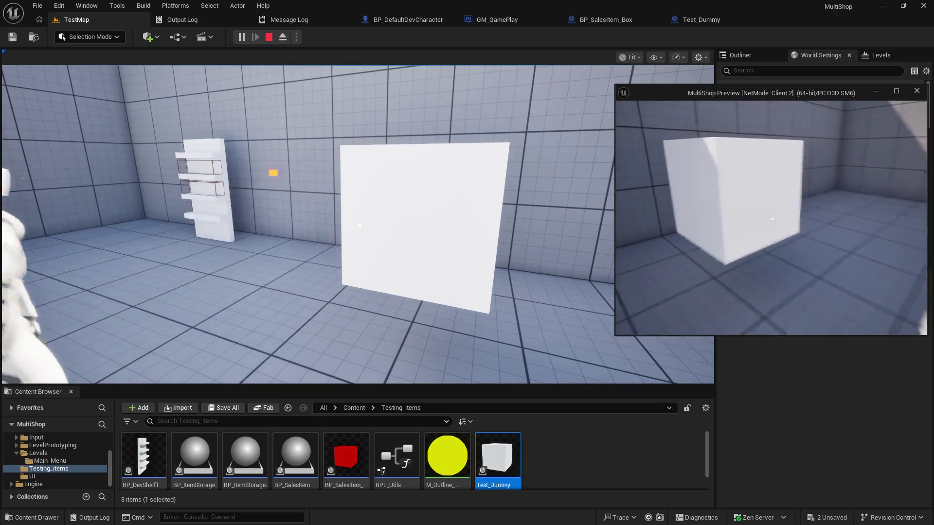
key(s)
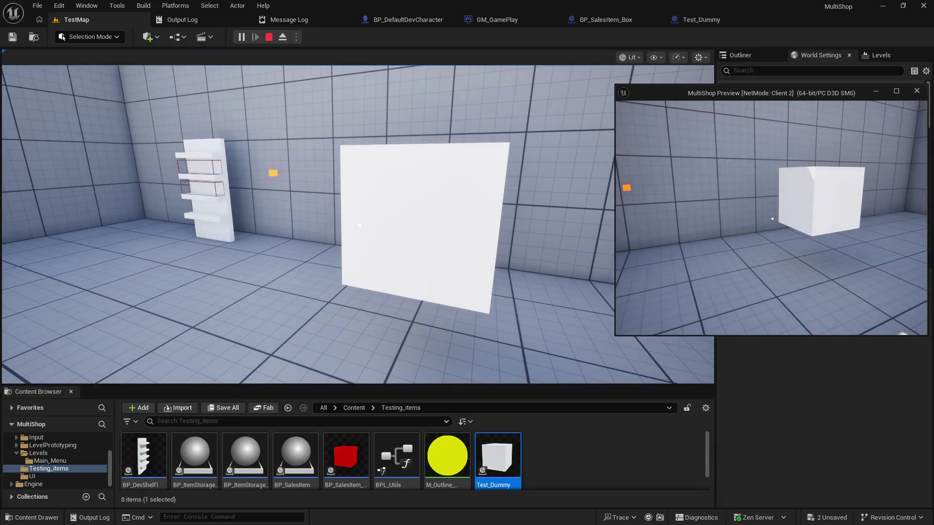
key(Escape)
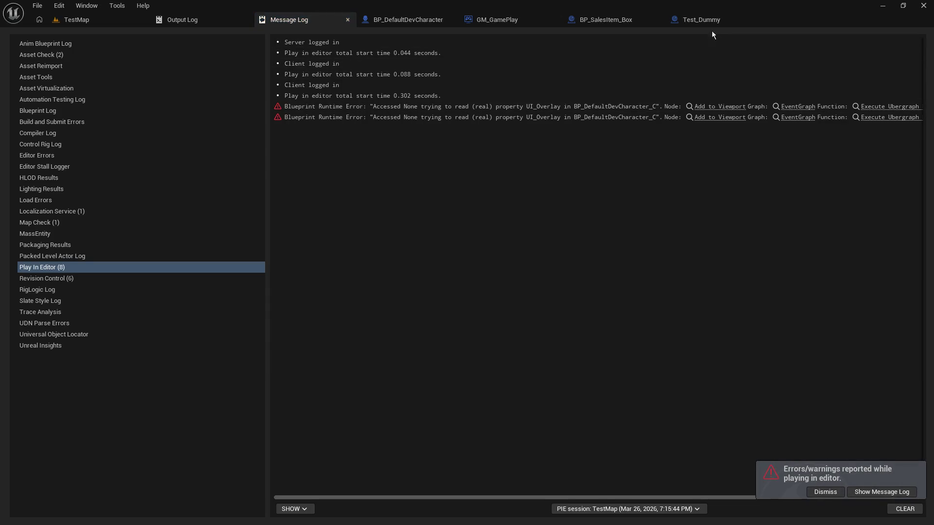
- Wire a Delay node of 10 seconds after Event BeginPlay in Test_Dummy's event graph
click(703, 20)
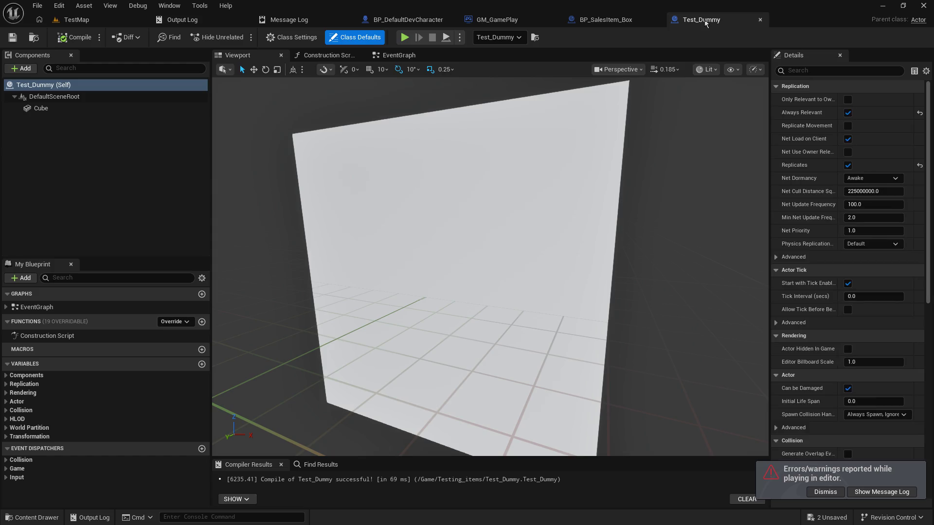
click(400, 58)
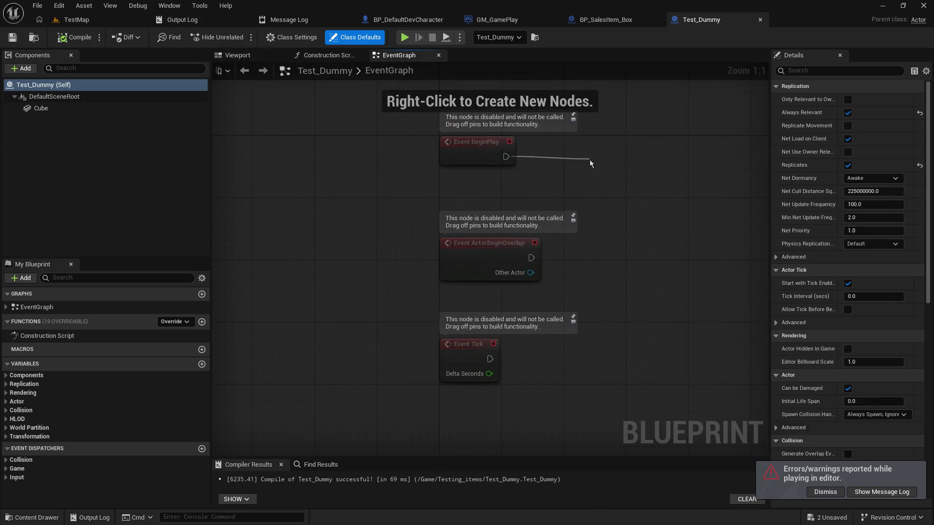
drag(579, 162, 590, 160)
text(delay)
key(Return)
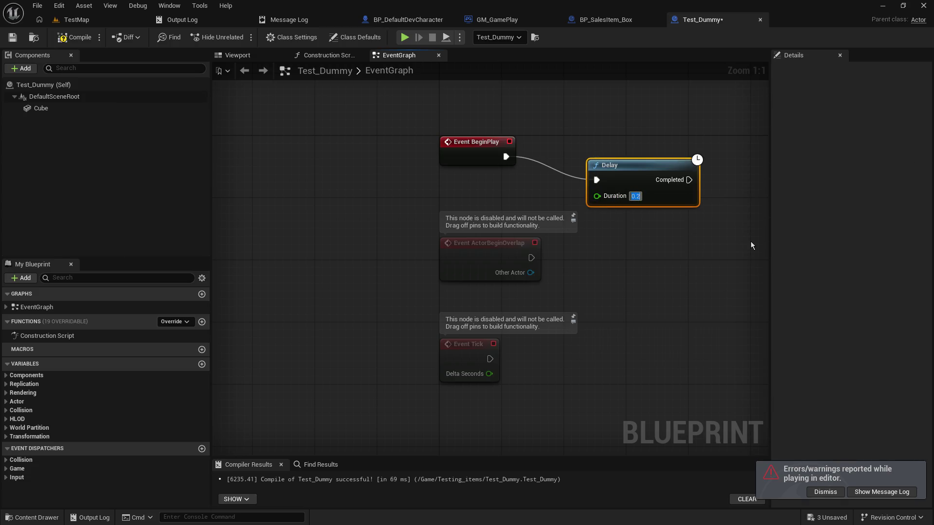
text(10)
key(Return)
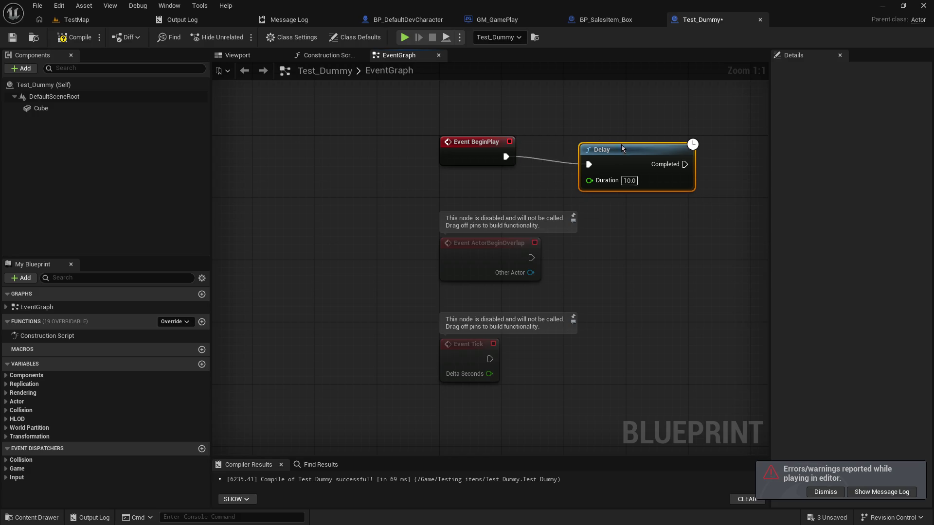
mouse_move(623, 161)
mouse_down()
mouse_move(615, 130)
mouse_move(362, 219)
mouse_up()
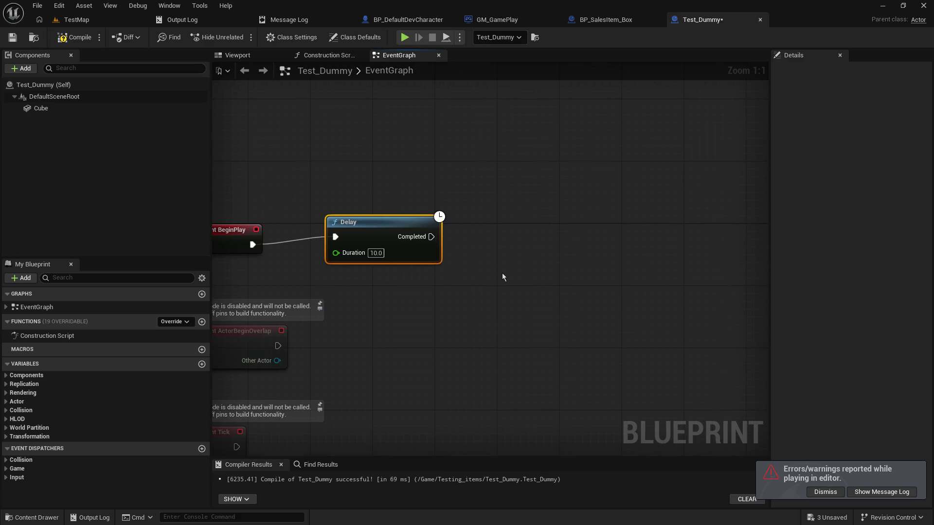
- Add a Self reference feeding a Set Actor Location node
right_click(525, 254)
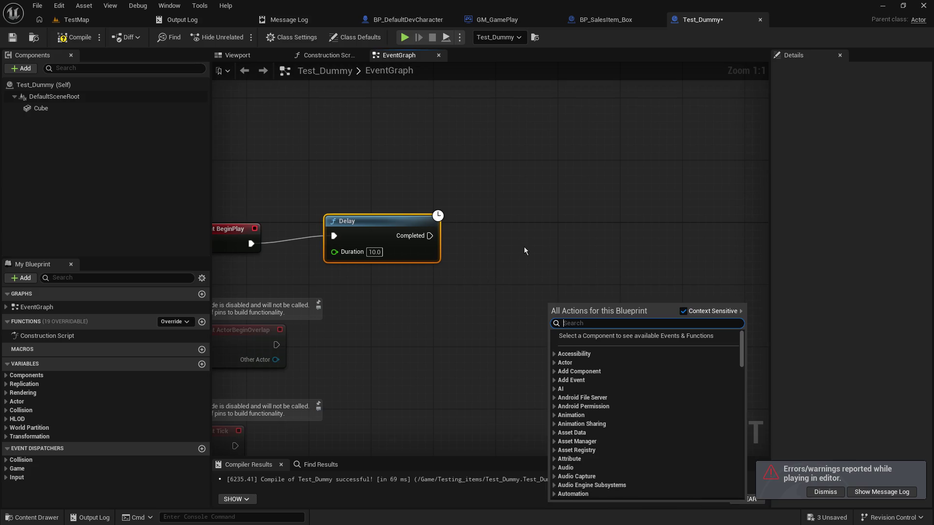
text(self)
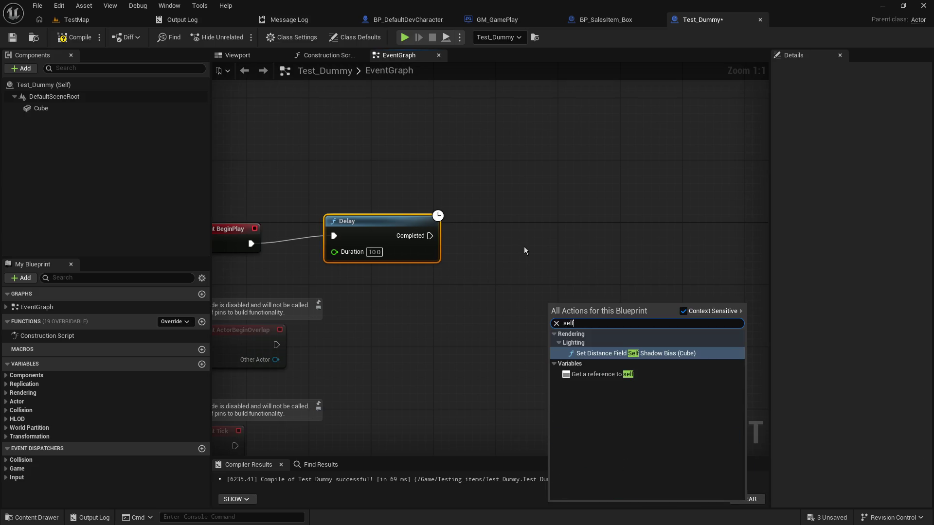
click(580, 375)
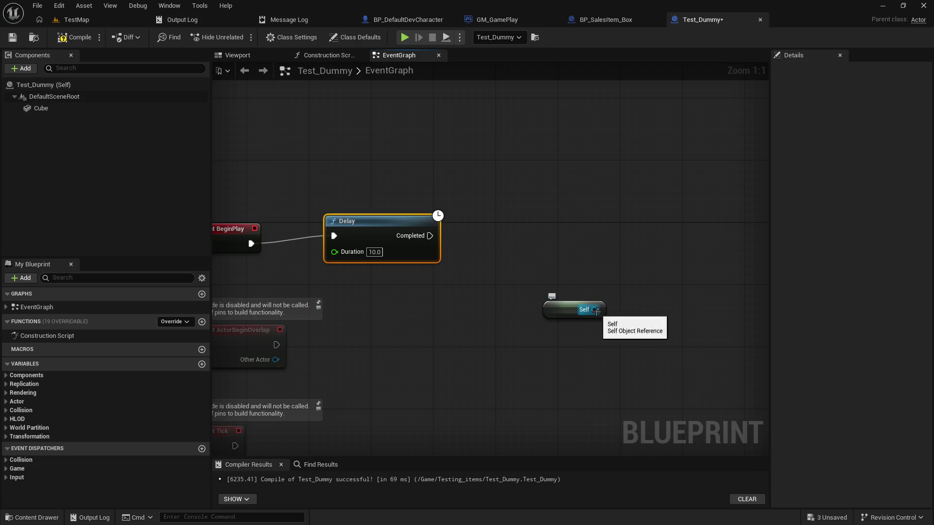
drag(595, 310, 612, 256)
text(setloc)
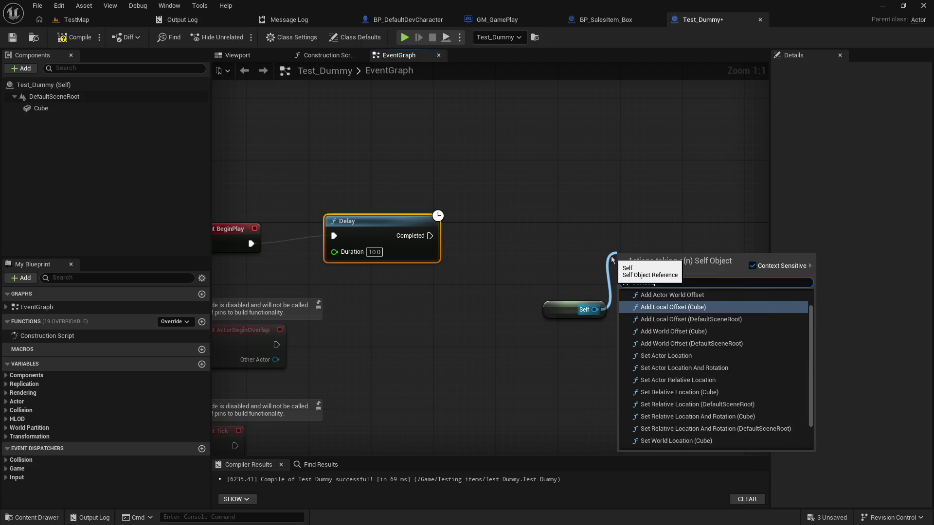
text(ation)
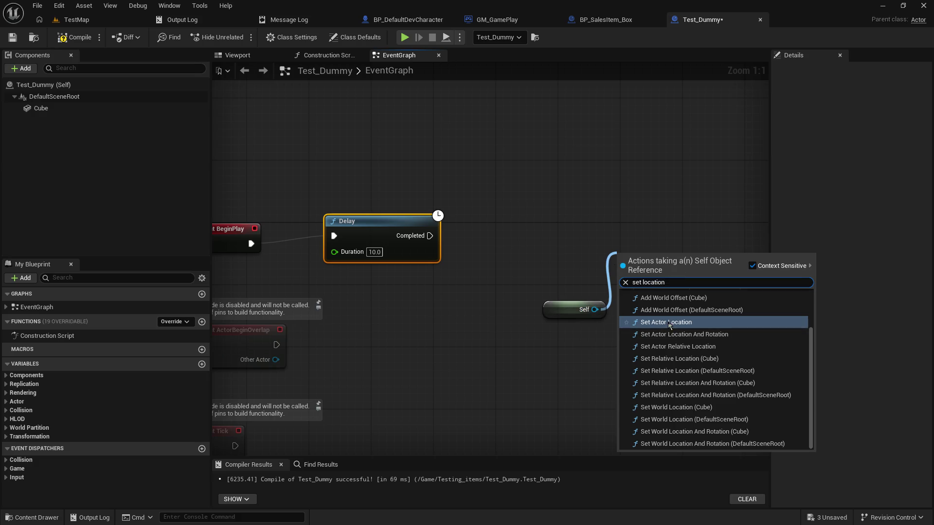
click(660, 322)
drag(543, 305, 448, 306)
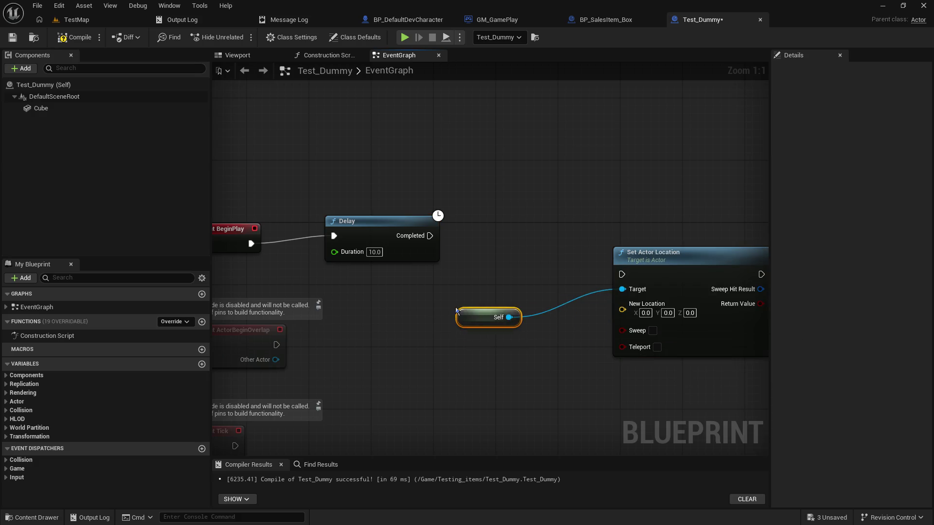
drag(578, 317, 573, 314)
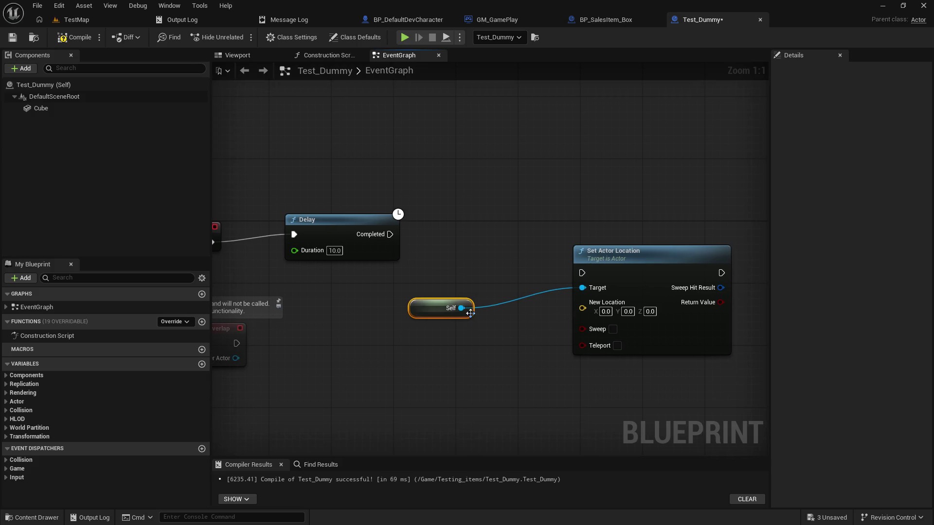
- Feed Get Actor Location plus a vector offset of Y=20 into New Location
drag(470, 313, 468, 367)
text(get lo)
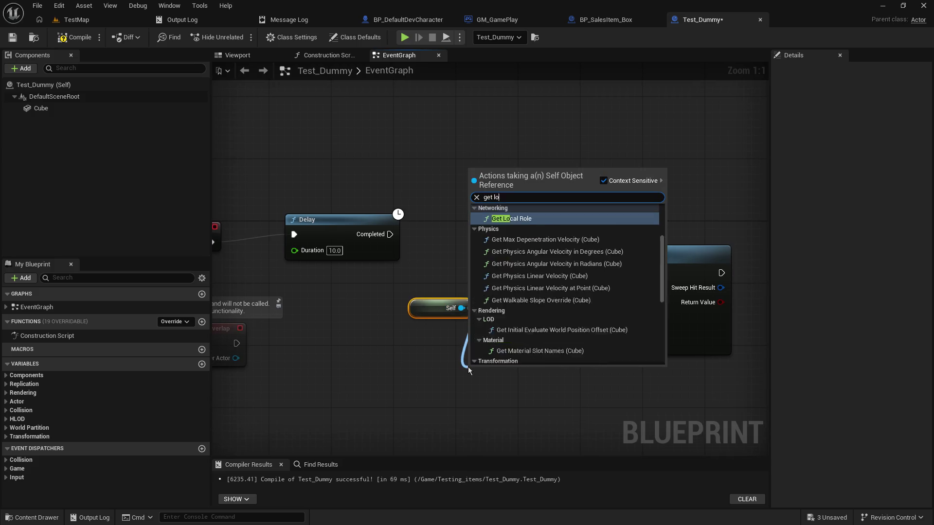
text(cation)
click(554, 218)
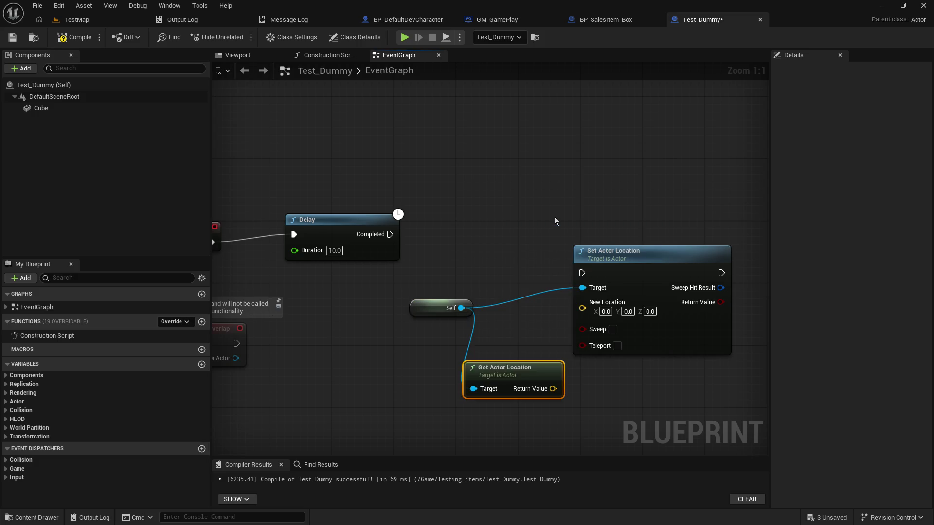
mouse_move(548, 389)
mouse_down()
mouse_move(432, 380)
mouse_move(486, 391)
mouse_up()
text(+)
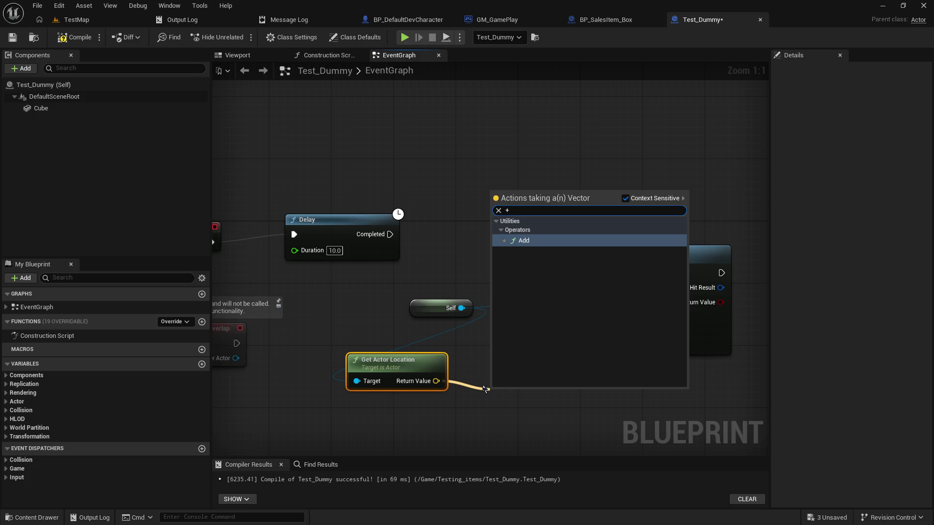
key(Return)
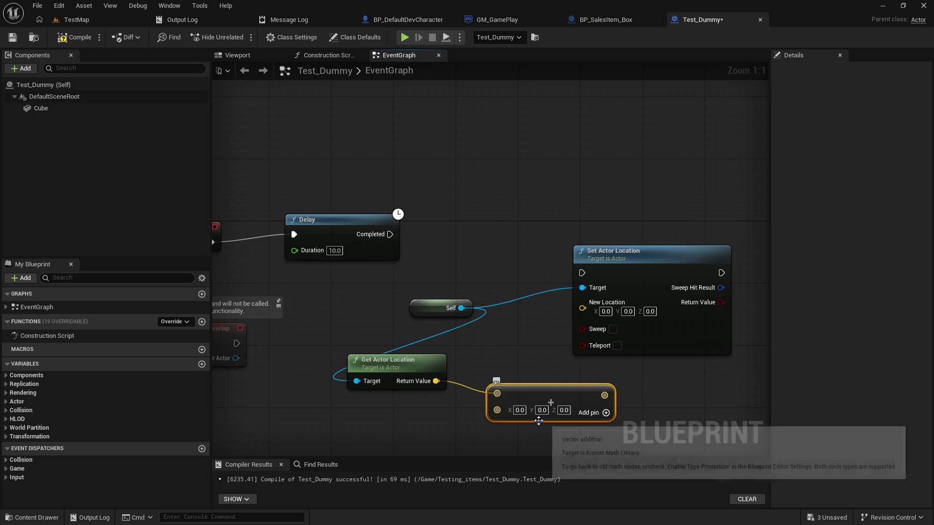
mouse_move(542, 411)
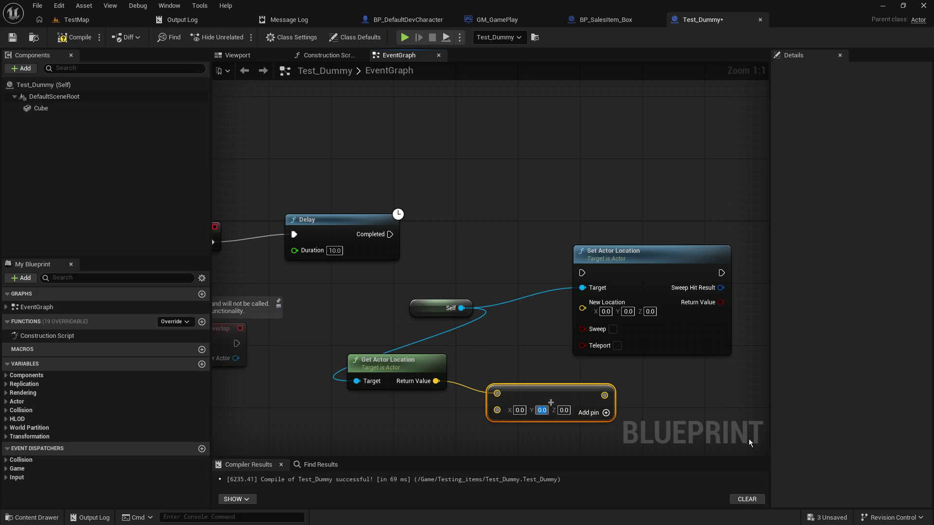
text(20)
key(Return)
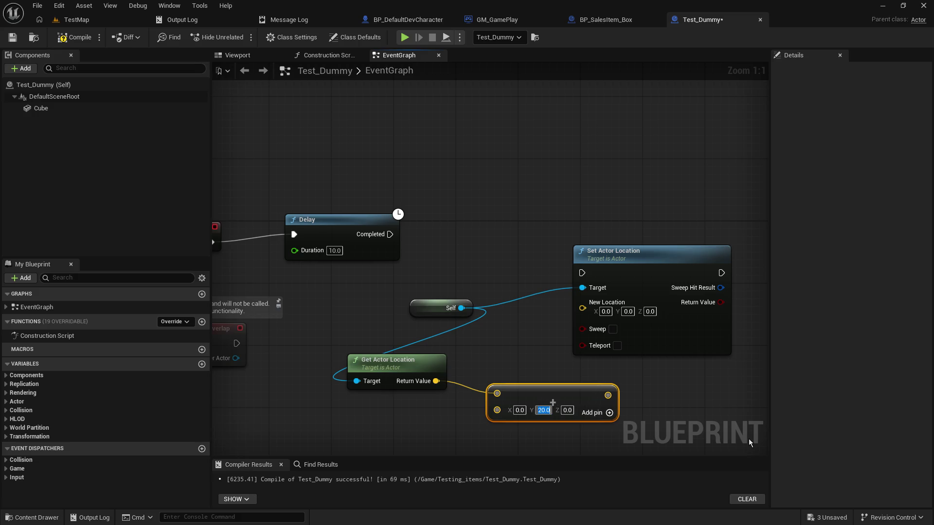
drag(608, 396, 582, 302)
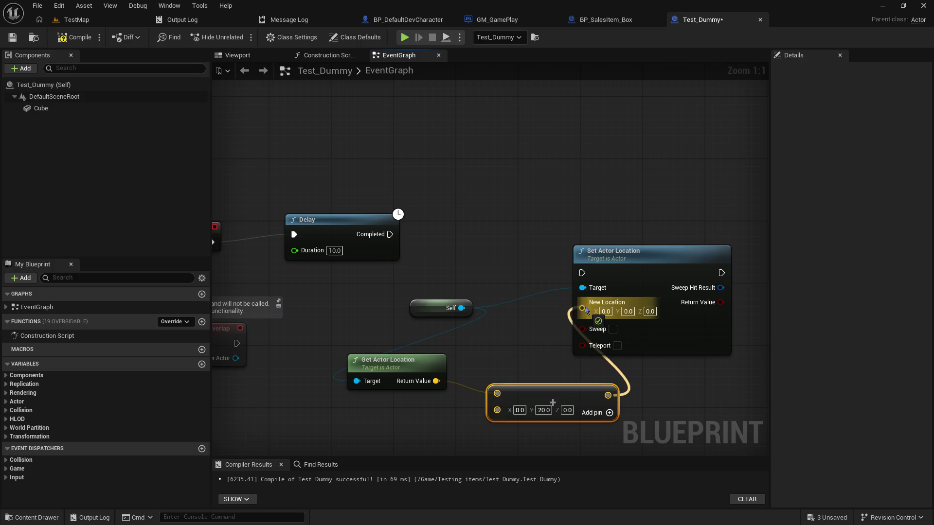
- Run Set Actor Location after the Delay and save Test_Dummy
mouse_move(389, 234)
mouse_down()
mouse_move(582, 273)
mouse_move(649, 209)
mouse_up()
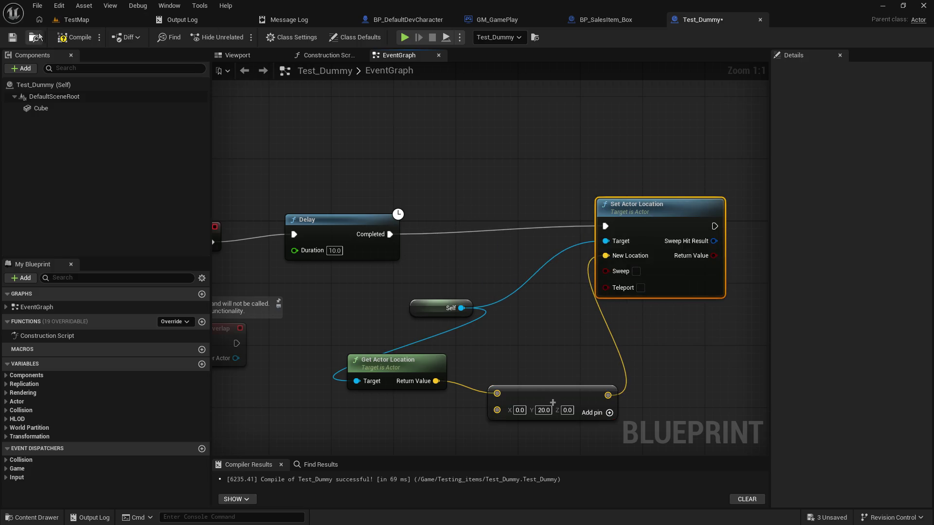
click(12, 37)
- Play-test TestMap alone, walking up to the white cube, then stop
click(83, 23)
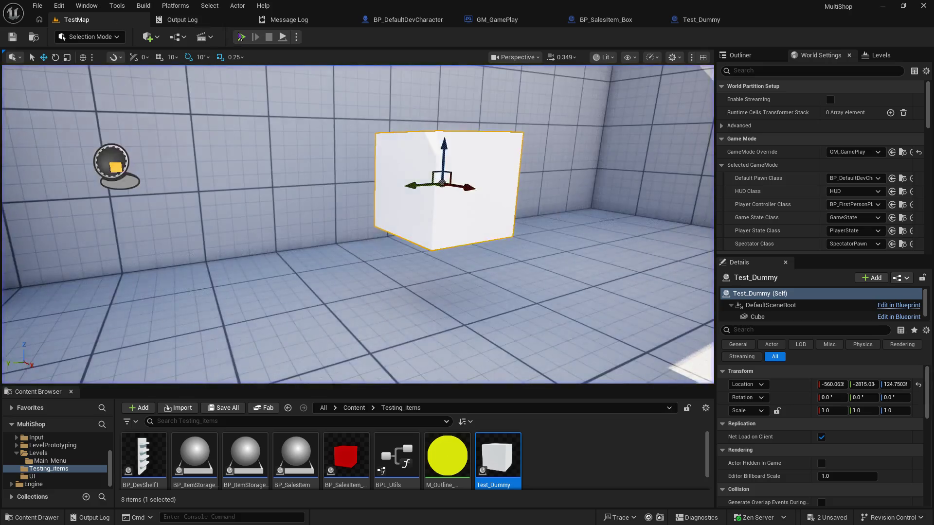
click(241, 37)
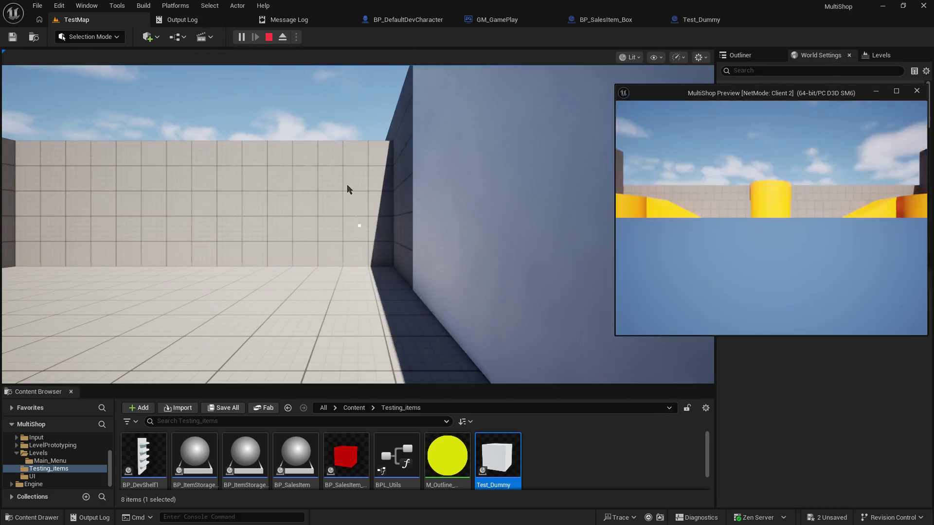
key(s)
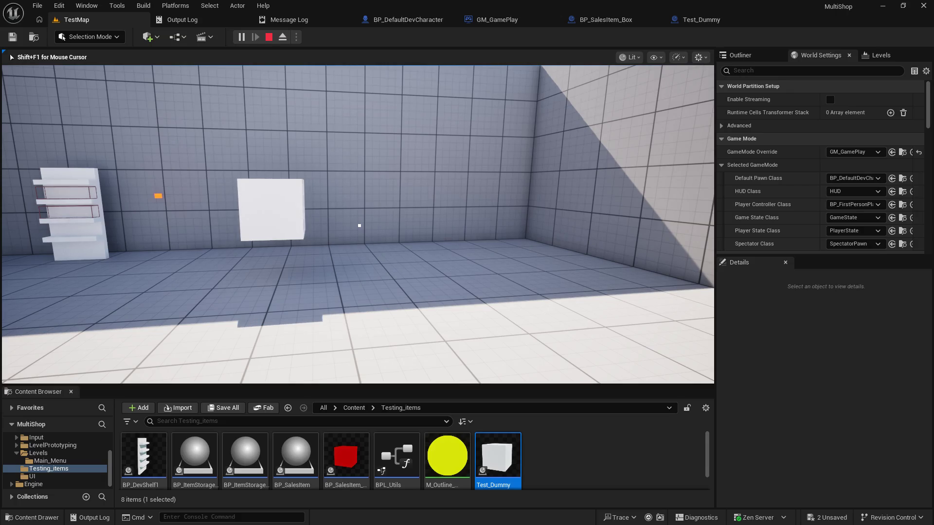
key(w)
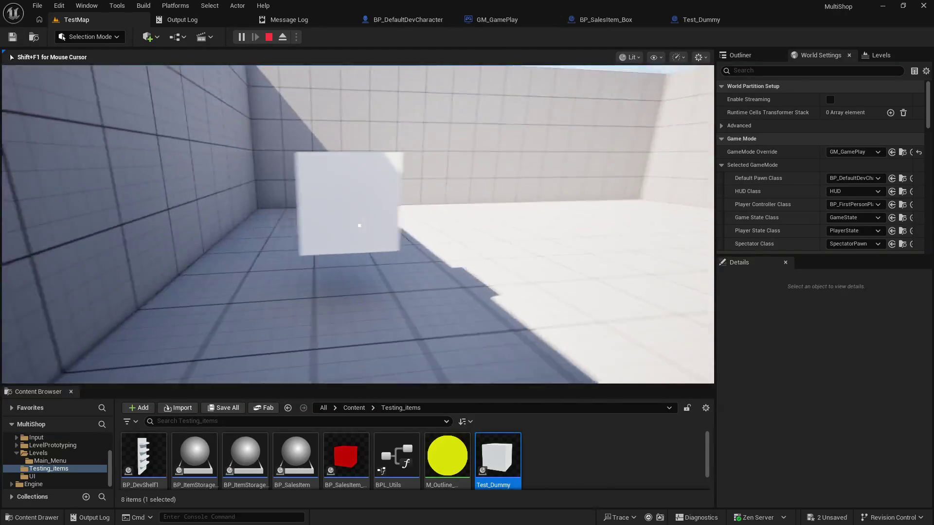
key(Escape)
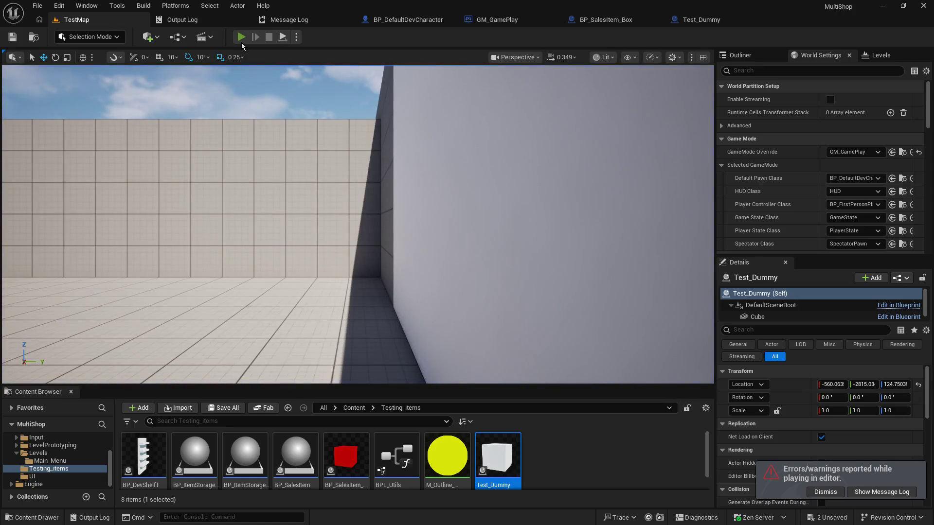
- Play-test again with the server and Client 2 players walking around the cube, then end the session
click(242, 42)
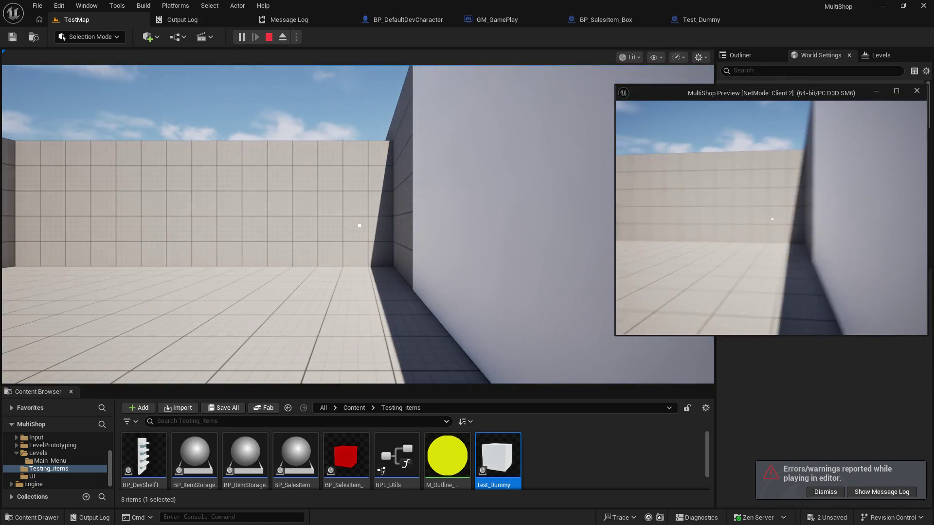
click(535, 173)
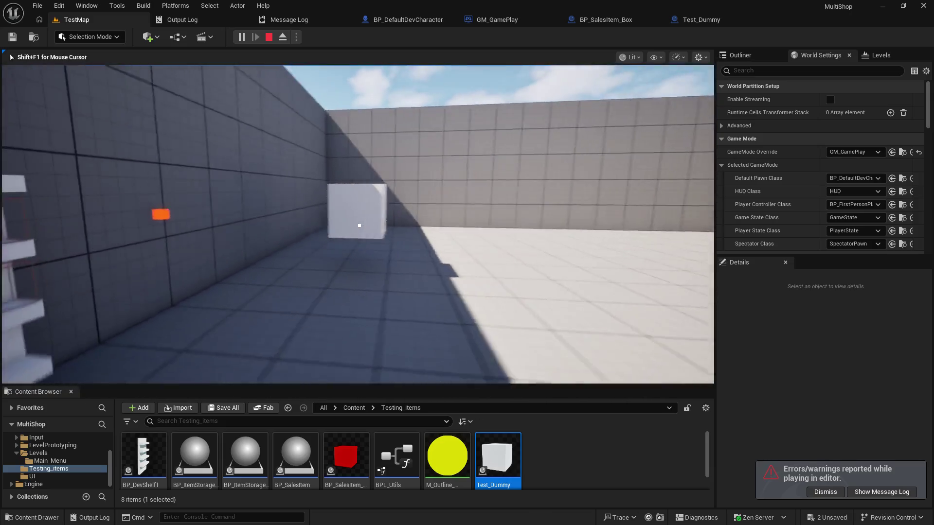
key(w)
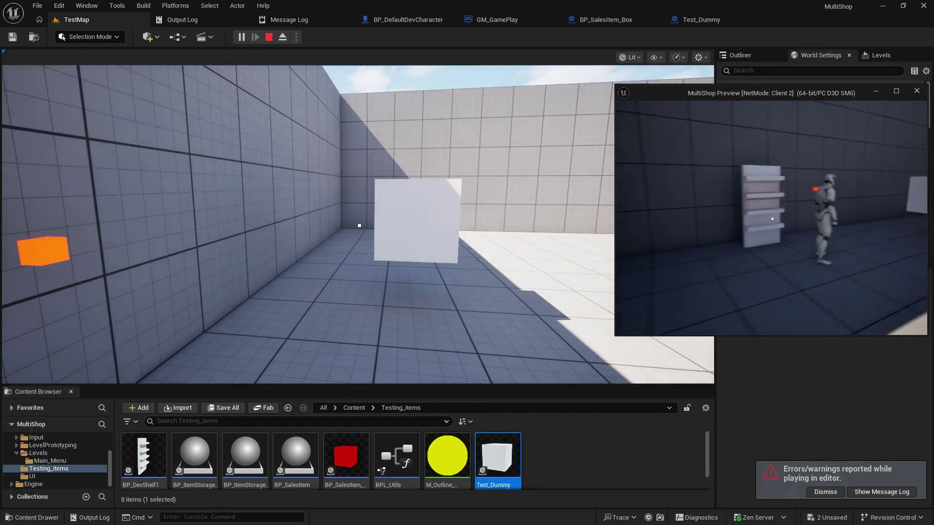
key(w)
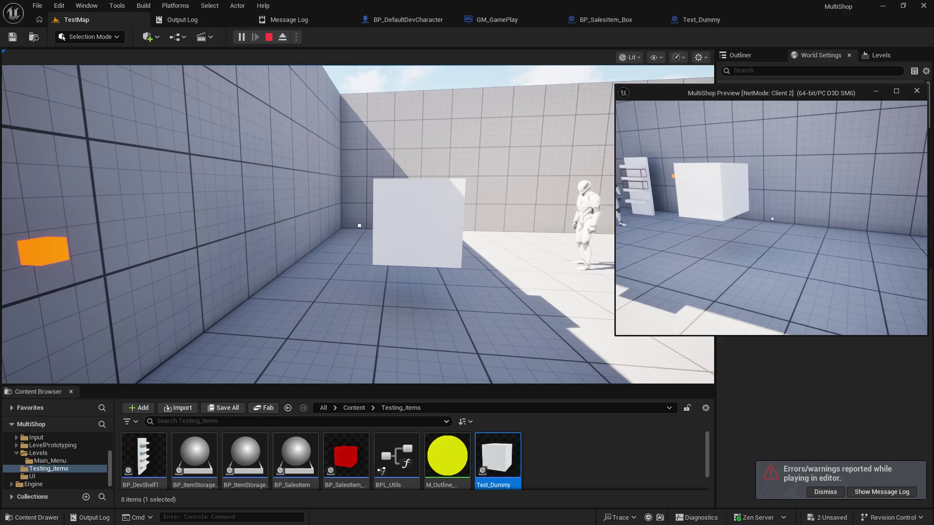
key(w)
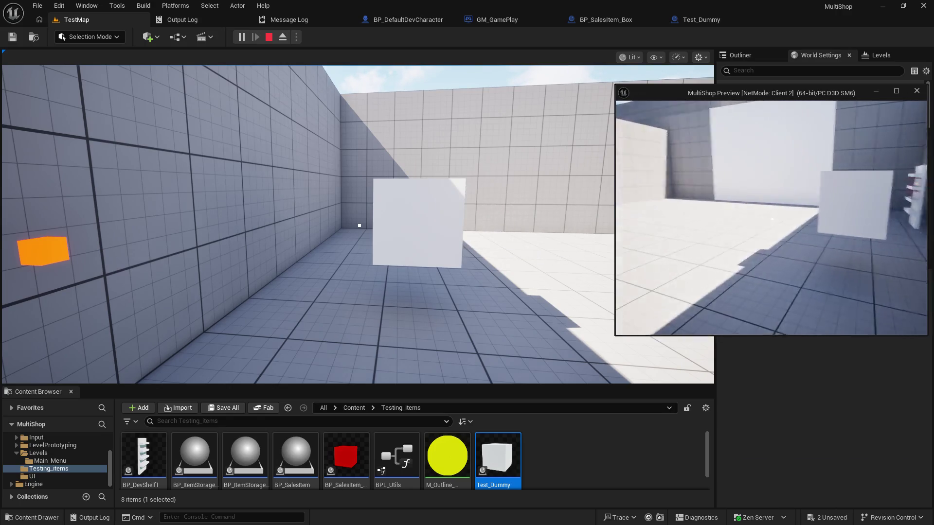
key(w)
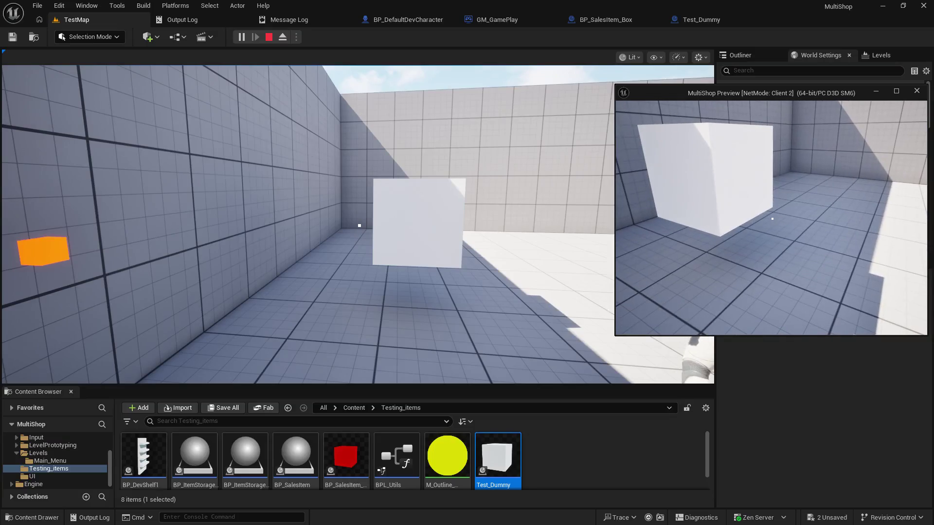
key(w)
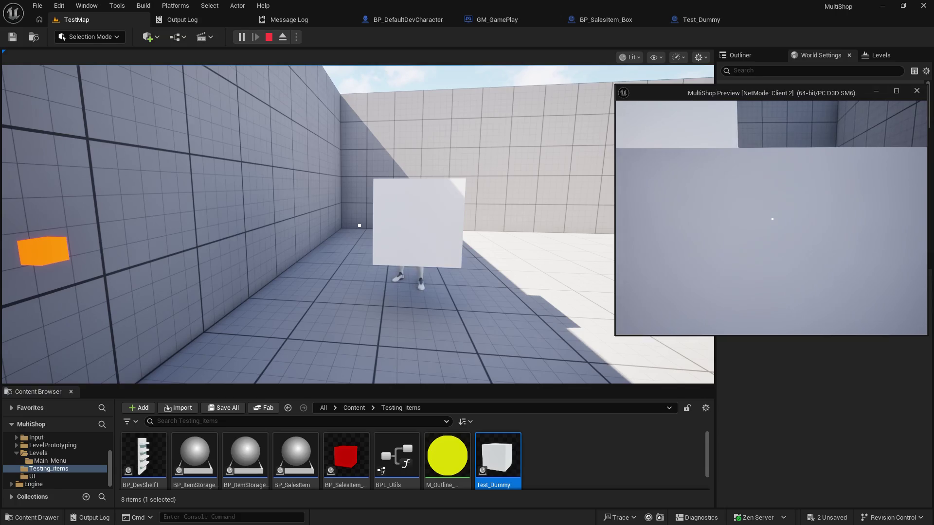
key(s)
key(s)
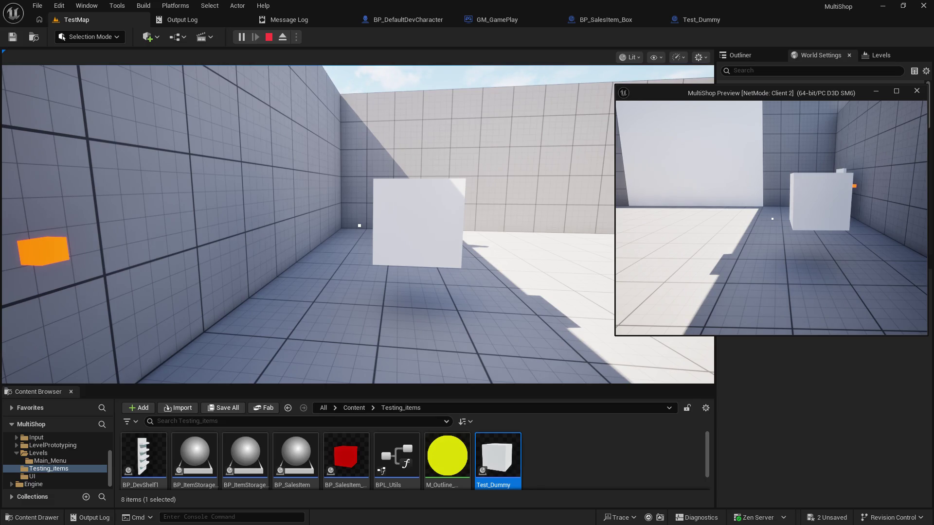
key(Escape)
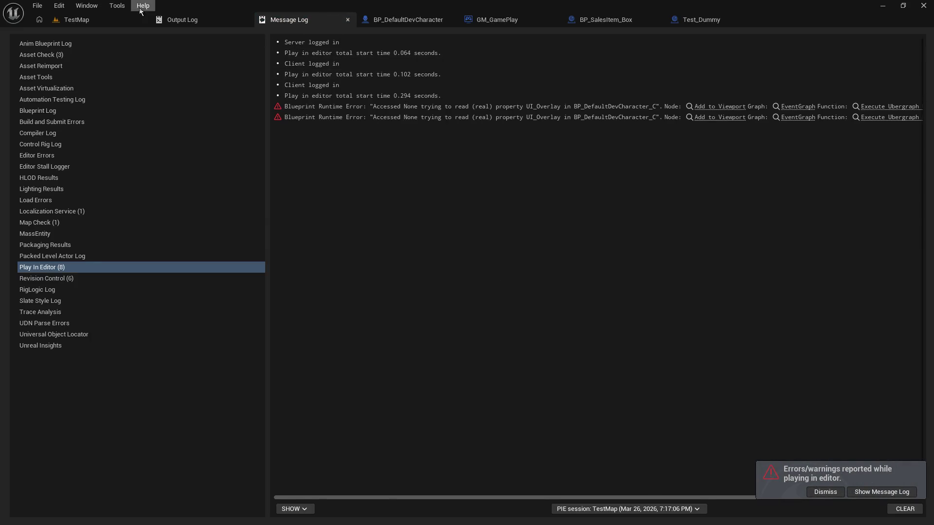
- Return to TestMap and fly the viewport camera up to the Test_Dummy cube
click(102, 20)
drag(230, 146, 219, 109)
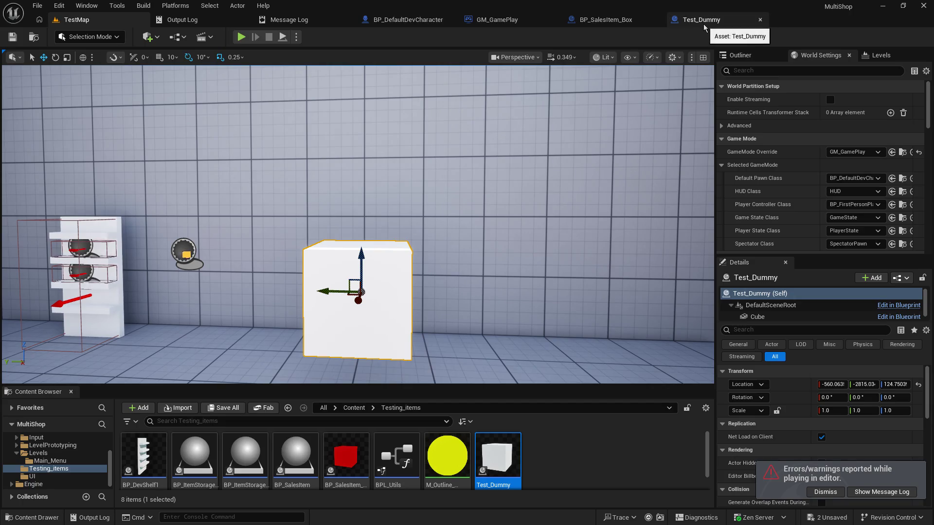
- Add a Get Actor Of Class node after Event BeginPlay in GM_GamePlay
click(495, 22)
scroll(411, 186, down, 6)
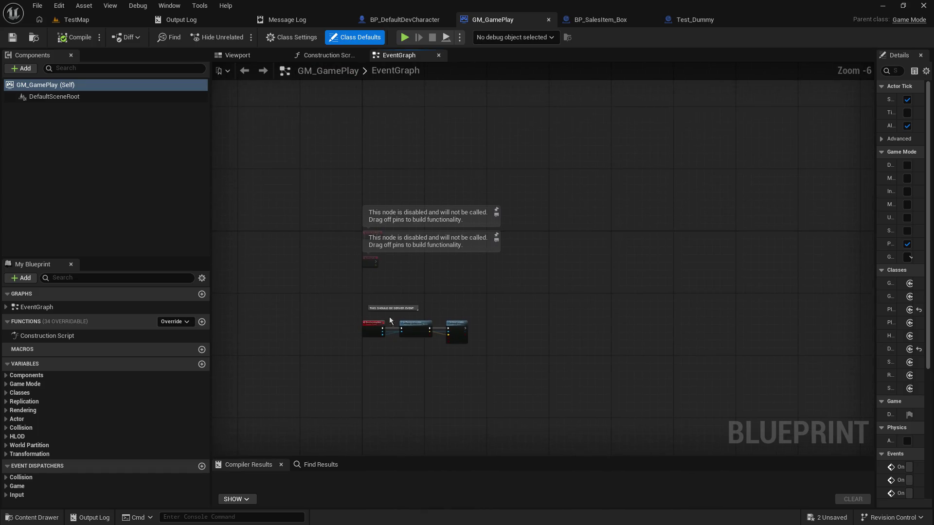
scroll(384, 228, up, 5)
drag(364, 270, 544, 250)
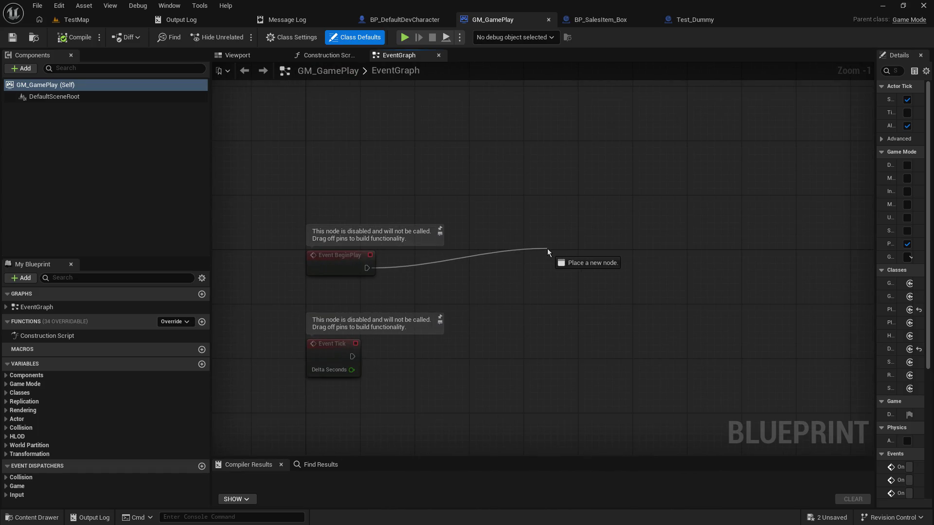
text(find actor)
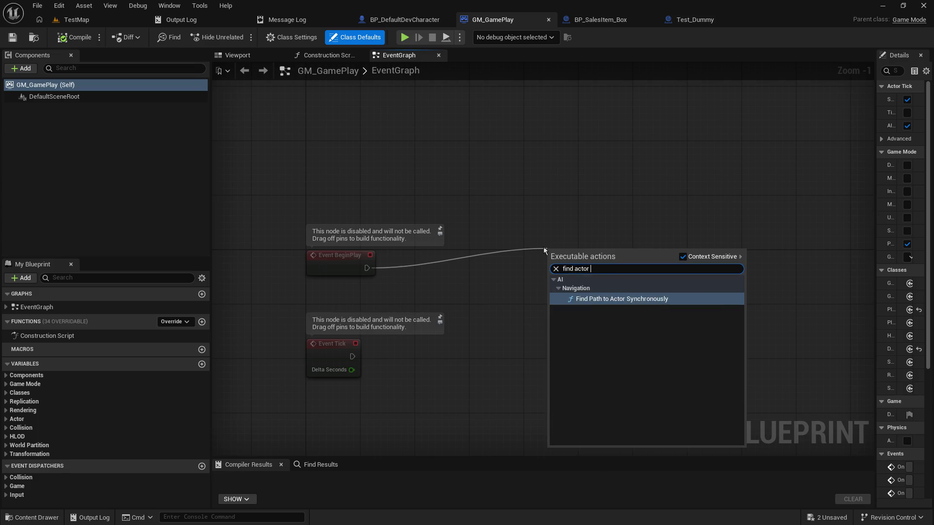
key(BackSpace)
key(BackSpace)
key(BackSpace)
key(BackSpace)
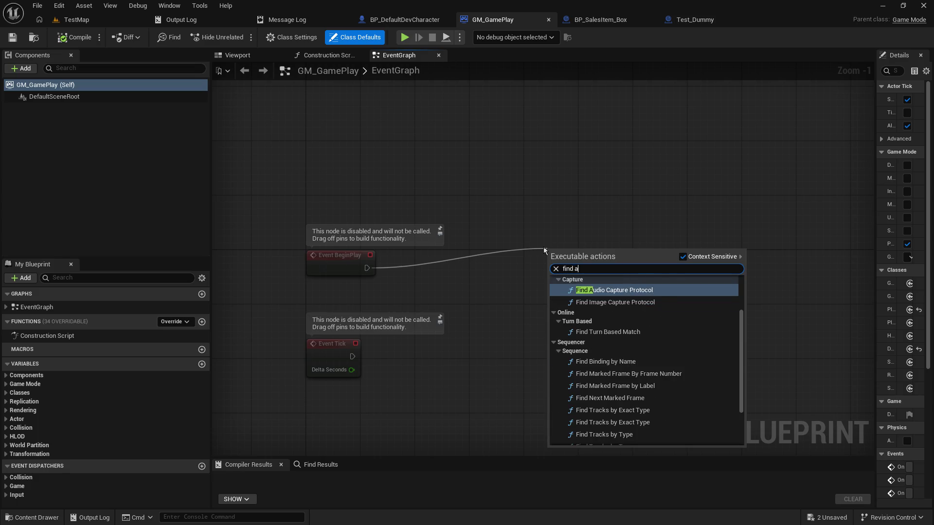
key(BackSpace)
key(BackSpace)
key(BackSpace)
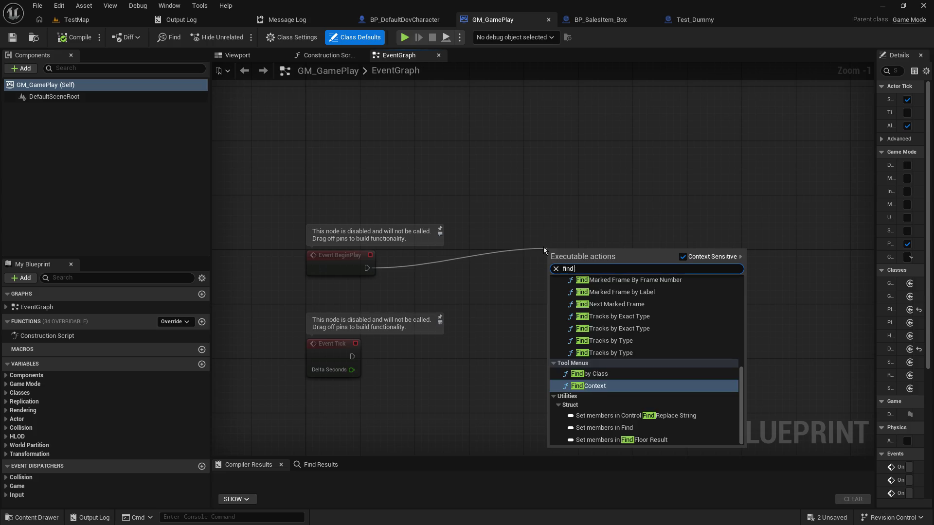
key(BackSpace)
key(BackSpace)
key(BackSpace)
text(get actor)
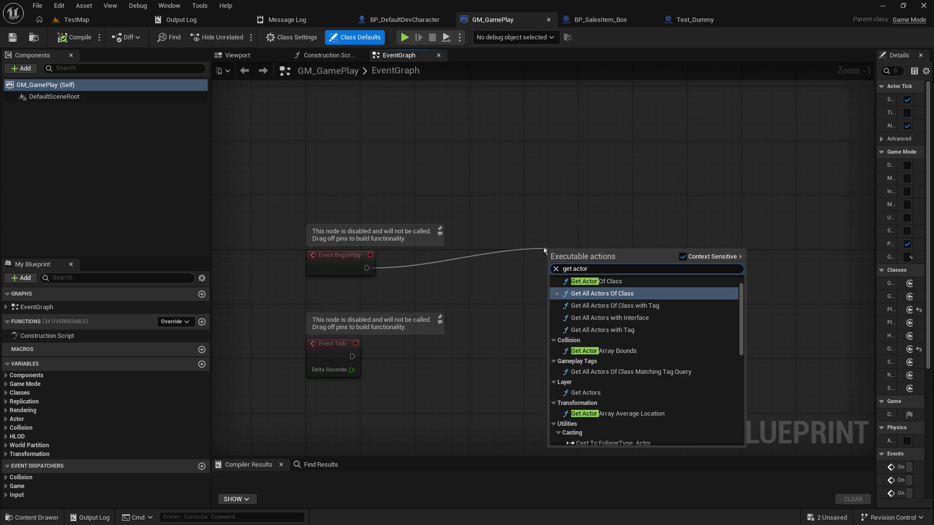
click(633, 281)
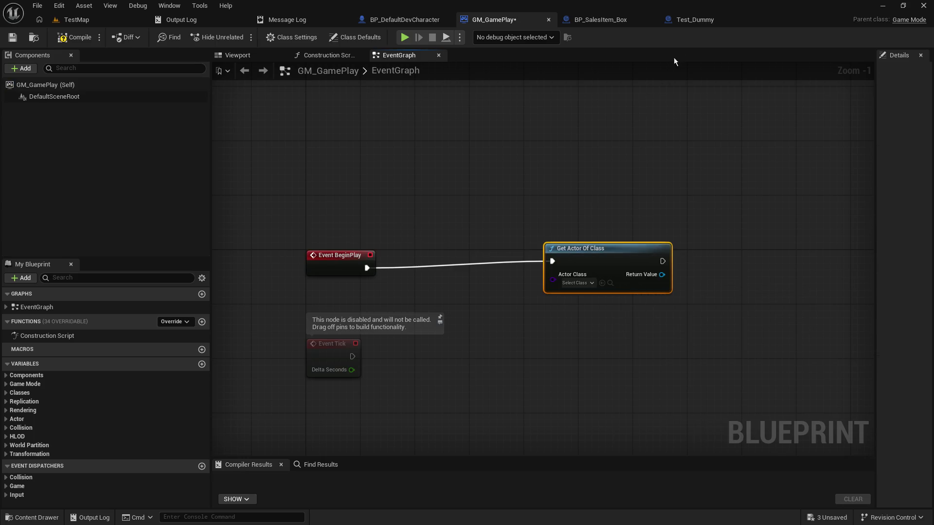
- Set its Actor Class to Test Dummy and start a new action from BeginPlay's exec pin
click(568, 282)
text(test_dum)
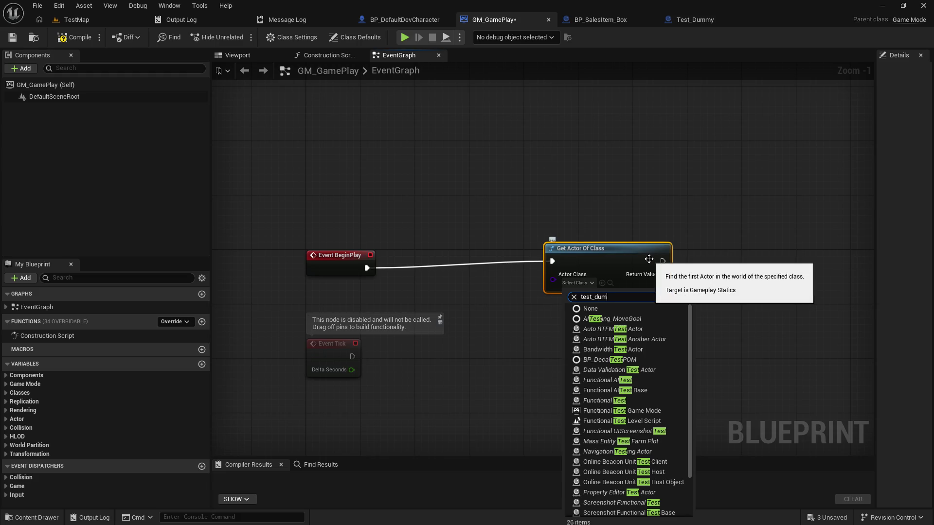
click(610, 320)
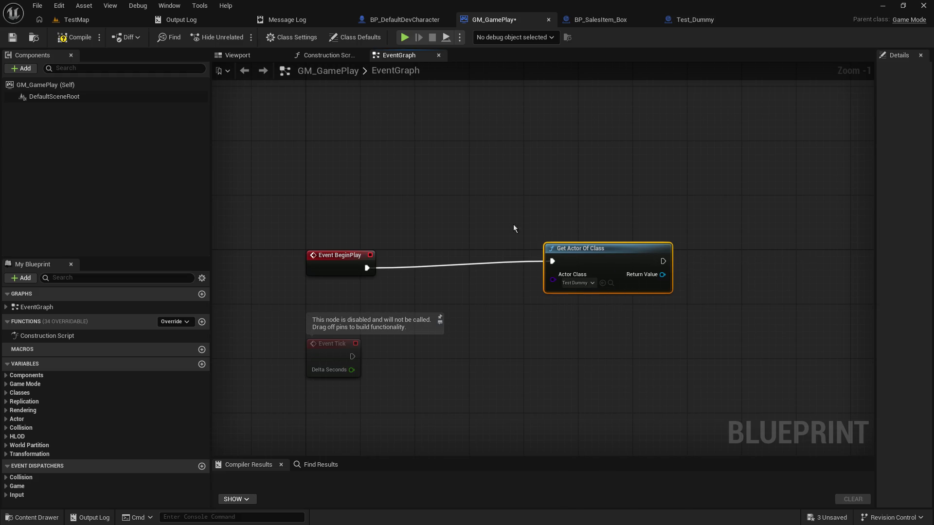
drag(366, 268, 443, 177)
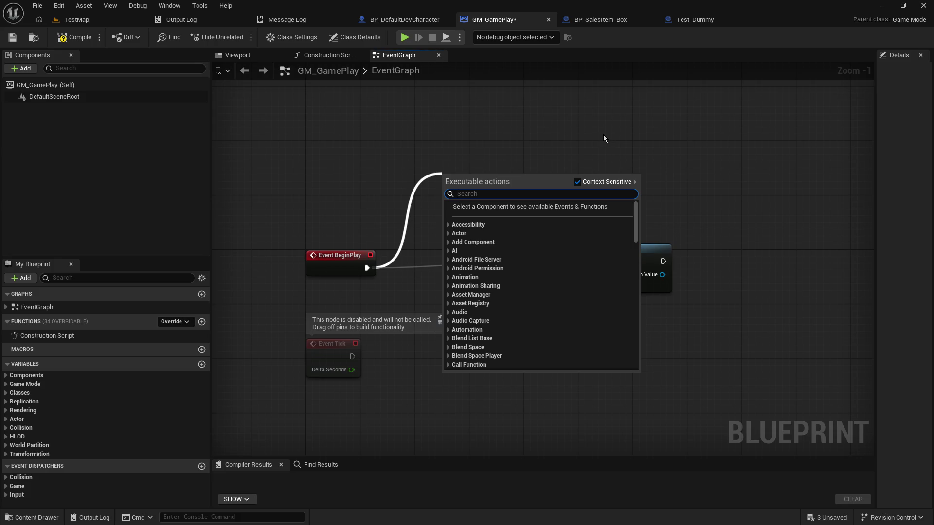
text(15)
- Insert a 15-second Delay between BeginPlay and Get Actor Of Class and tidy the node layout
key(BackSpace)
key(BackSpace)
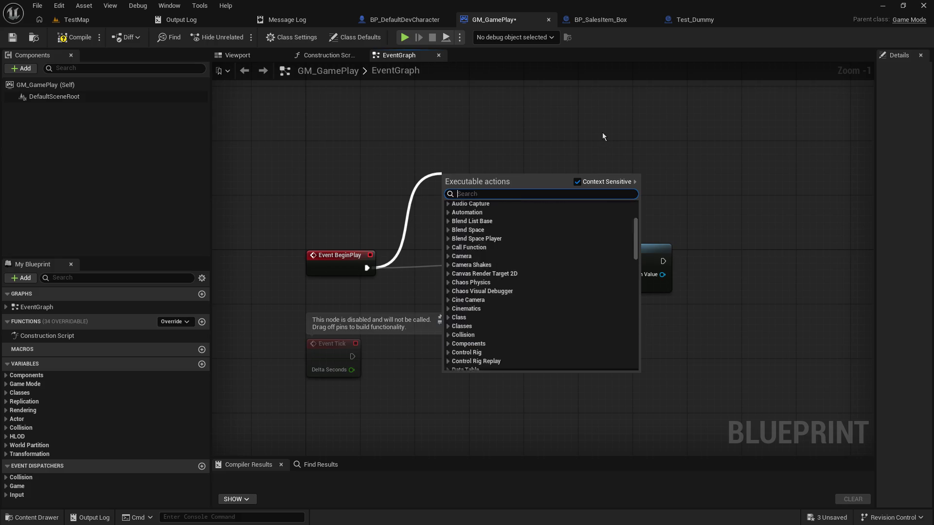
text(delay)
key(Return)
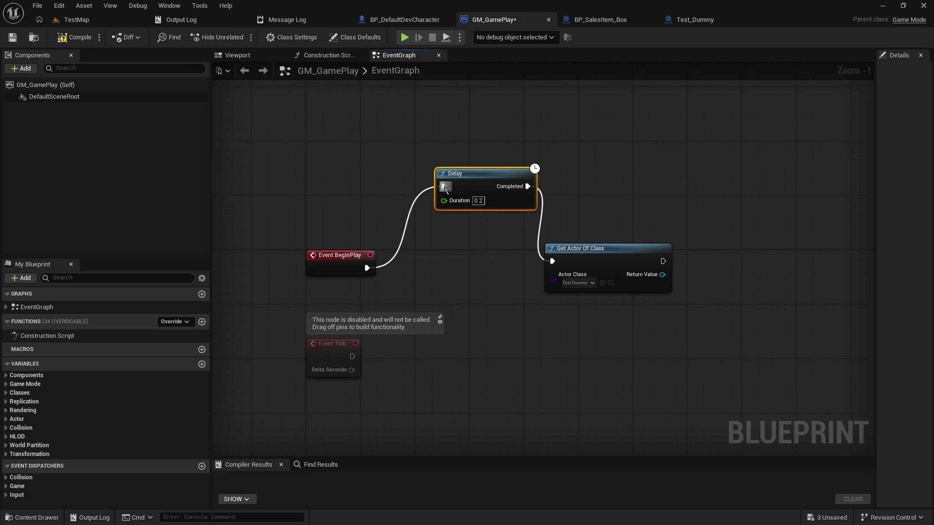
text(15)
key(Return)
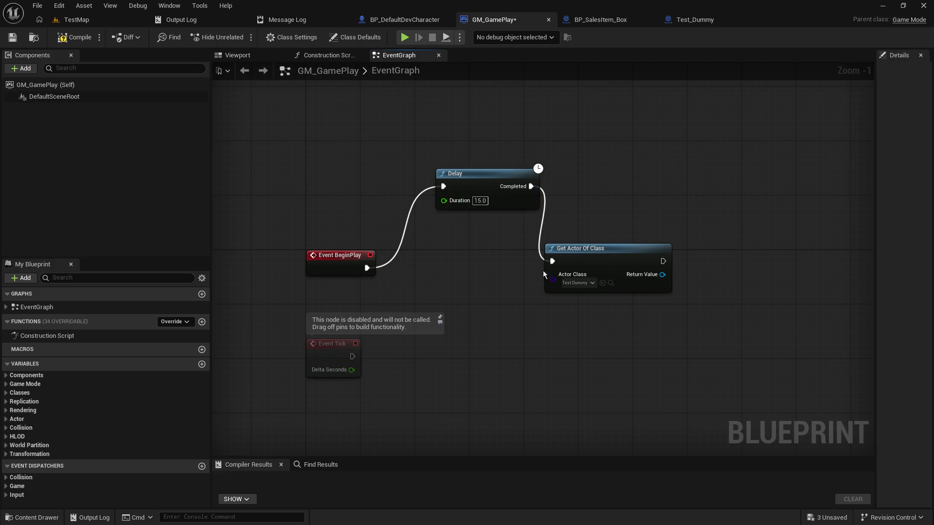
drag(598, 262, 631, 236)
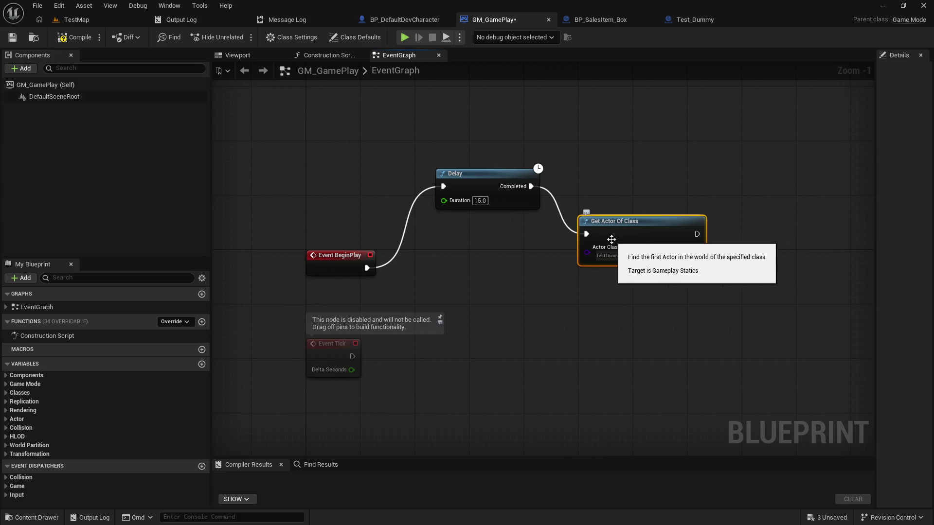
drag(622, 302, 483, 296)
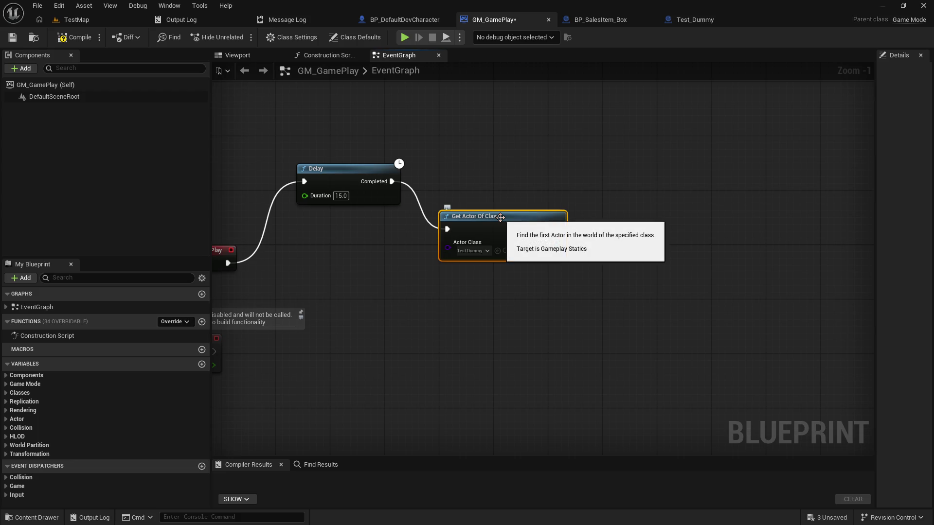
- Duplicate Get Actor Of Class and set the copy's class to BP_DefaultDevCharacter
key(ctrl+d)
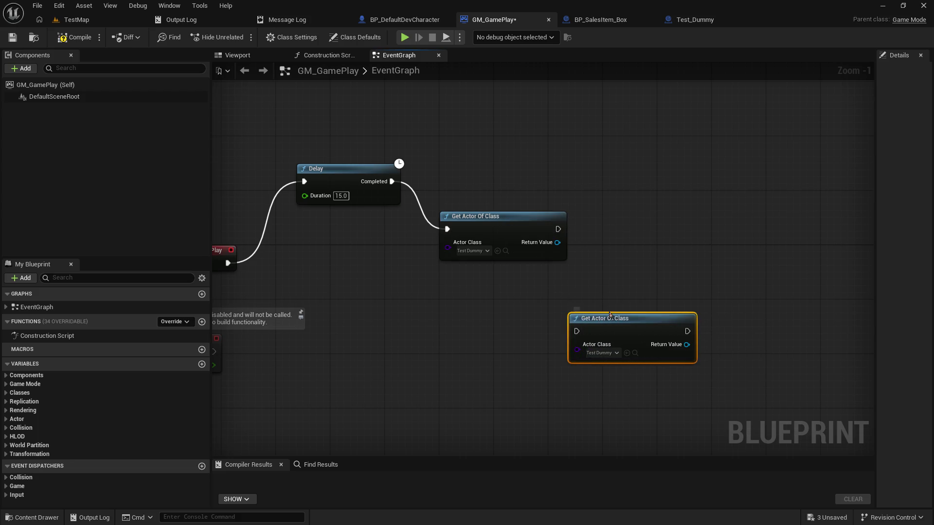
drag(610, 317, 496, 301)
click(494, 334)
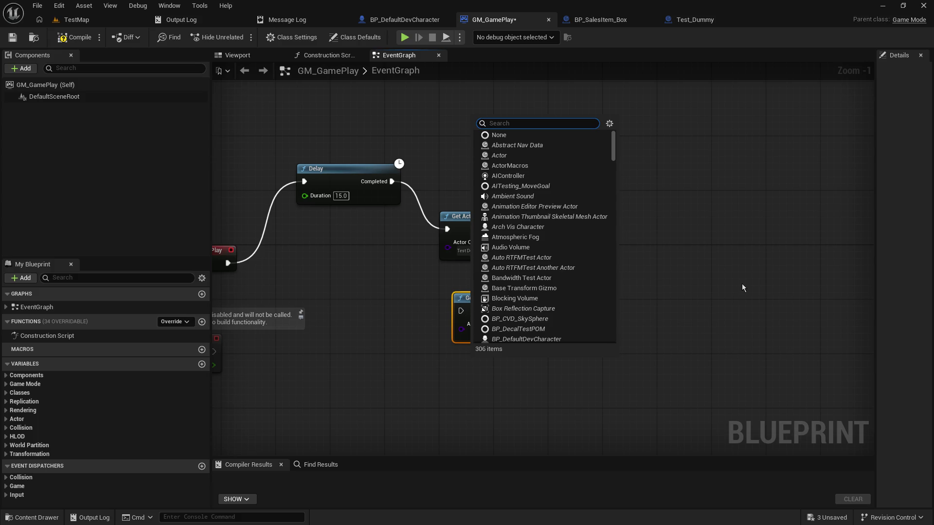
text(de)
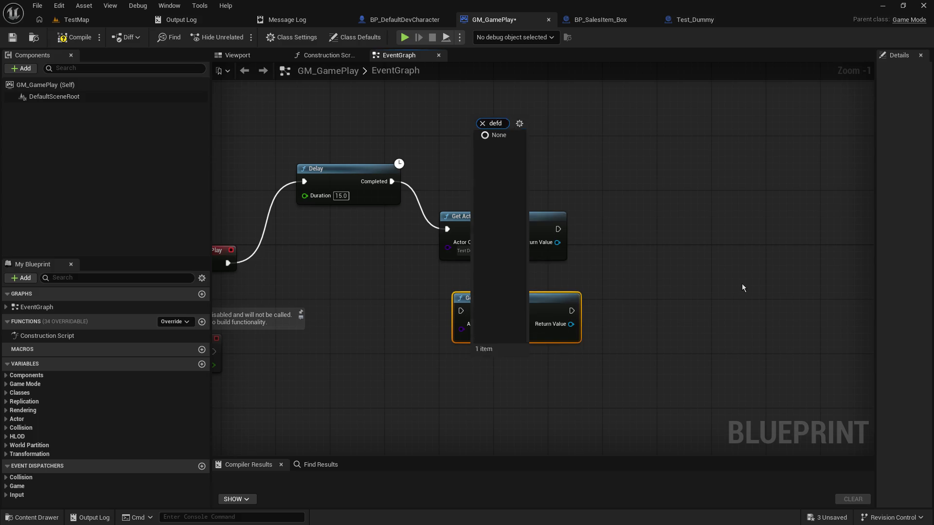
text(v)
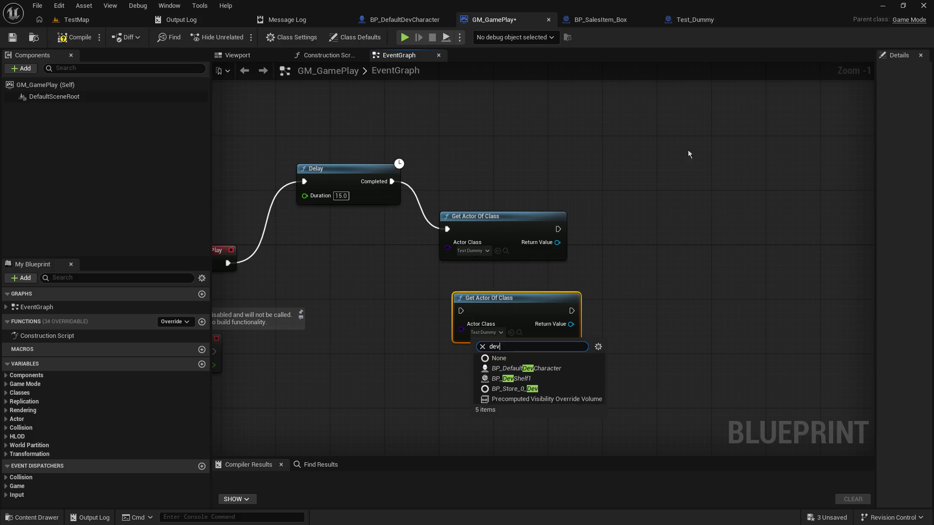
click(567, 368)
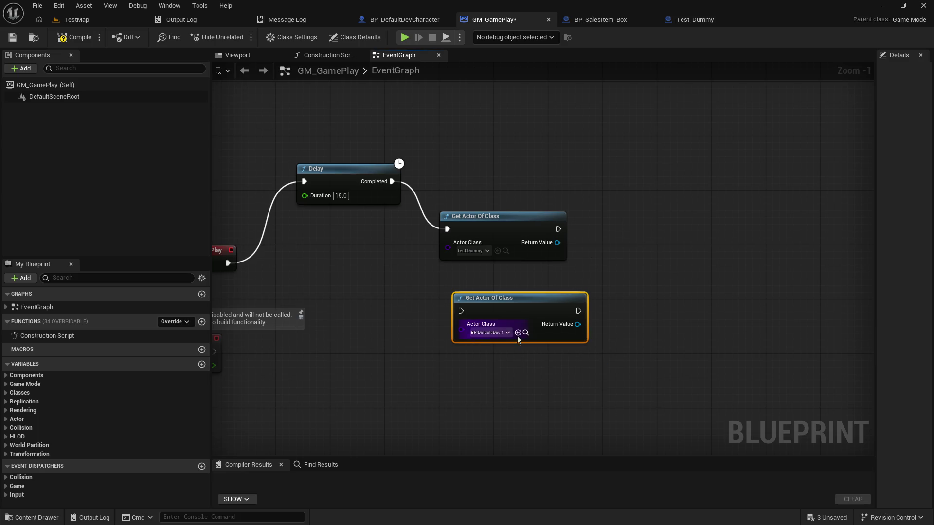
- Chain the character lookup's exec after the Test Dummy lookup and start an action from its Return Value
drag(540, 308, 655, 153)
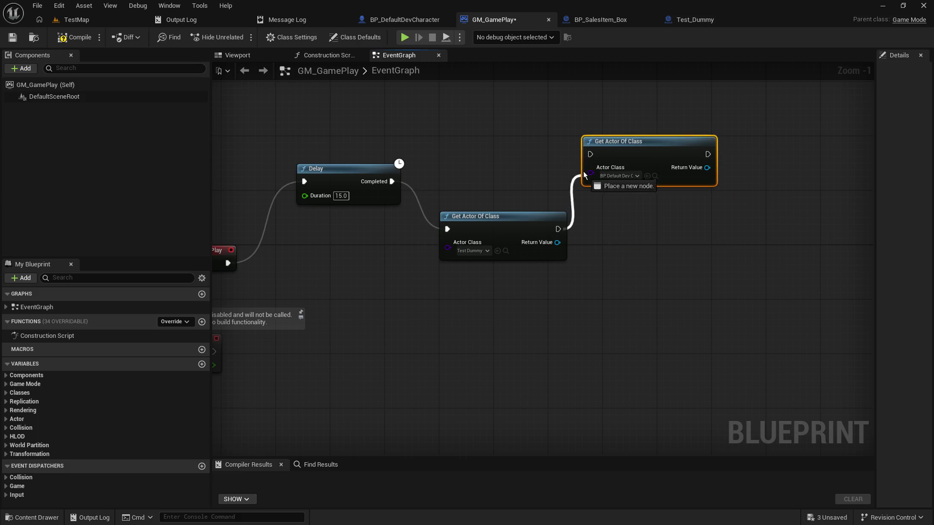
drag(557, 229, 591, 153)
mouse_move(665, 319)
mouse_down()
mouse_move(478, 351)
mouse_move(503, 332)
mouse_up()
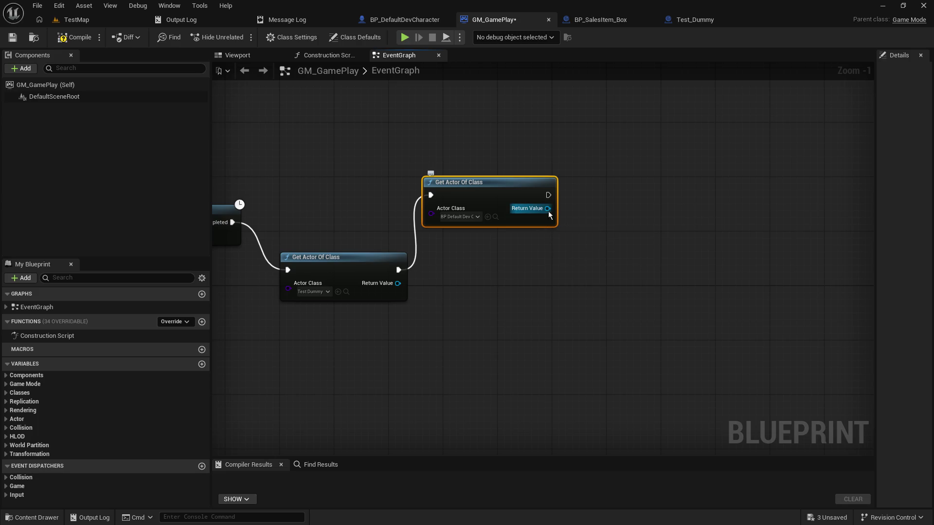
drag(403, 286, 479, 278)
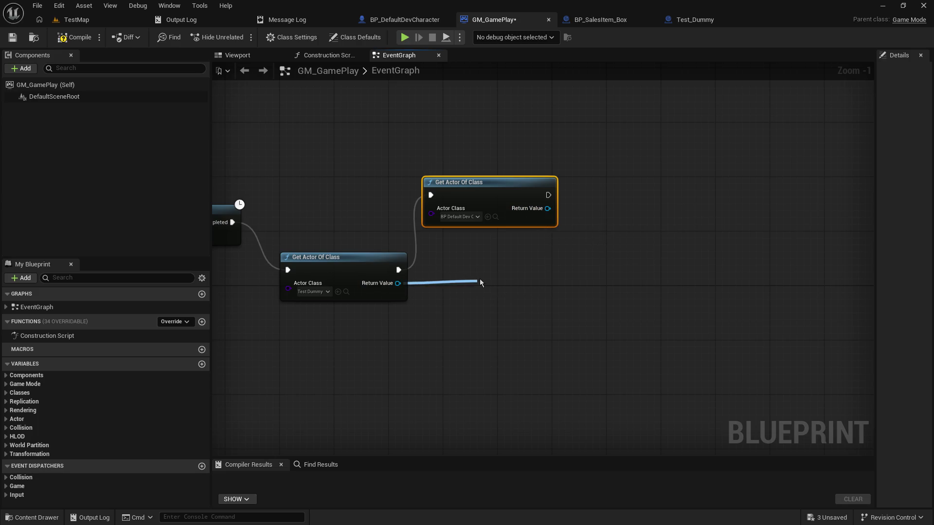
text(atach)
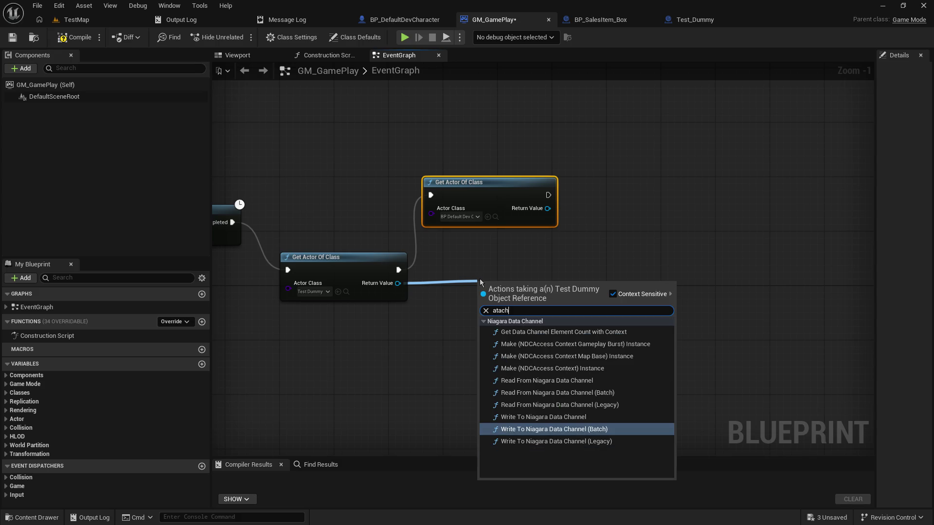
- Check the attach setup in BP_SalesItem_Box's DoInteract and return to GM_GamePlay
key(ctrl+a)
click(511, 153)
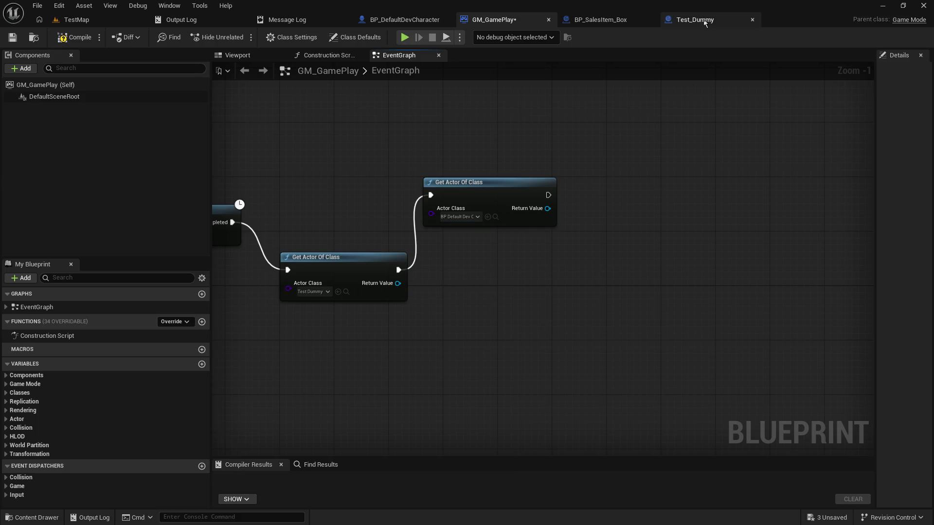
click(595, 15)
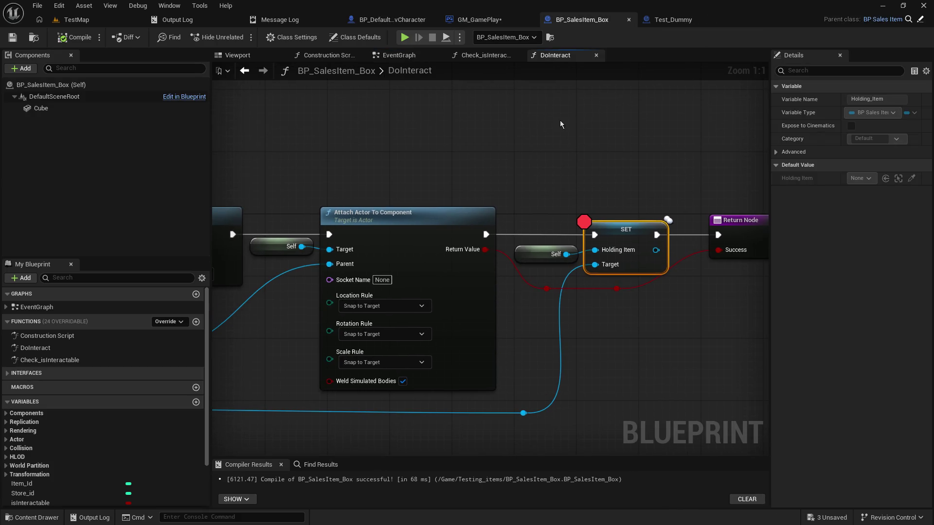
click(491, 21)
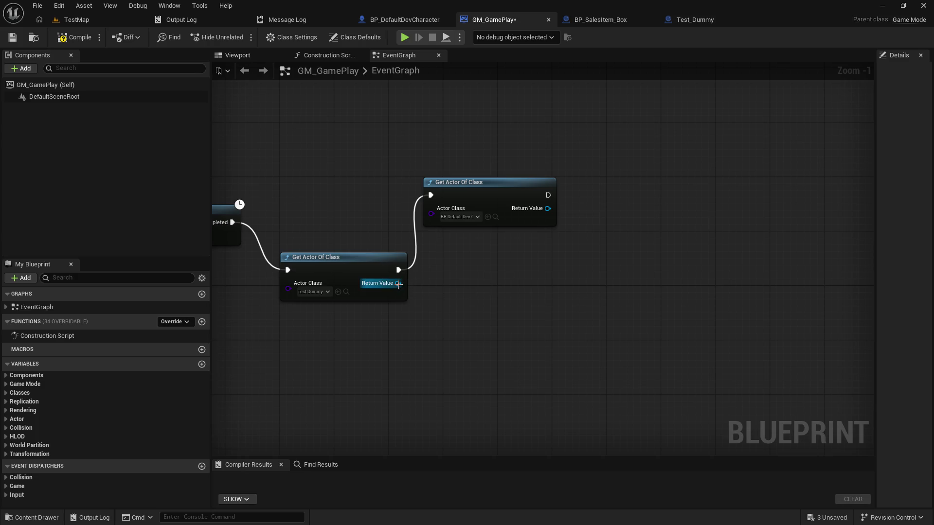
- Add Attach Actor To Component targeting the Test Dummy, executed after the character lookup
drag(399, 284, 478, 300)
text(attach)
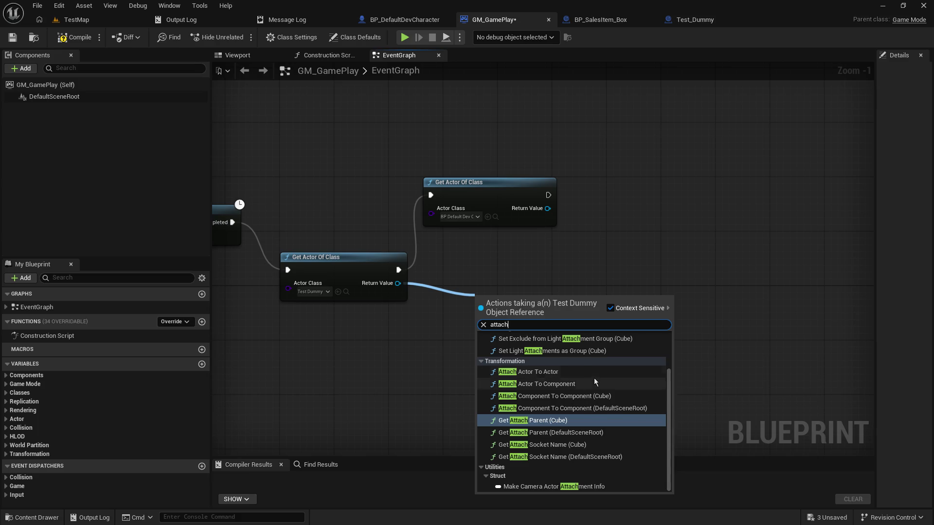
click(540, 383)
drag(549, 262, 549, 257)
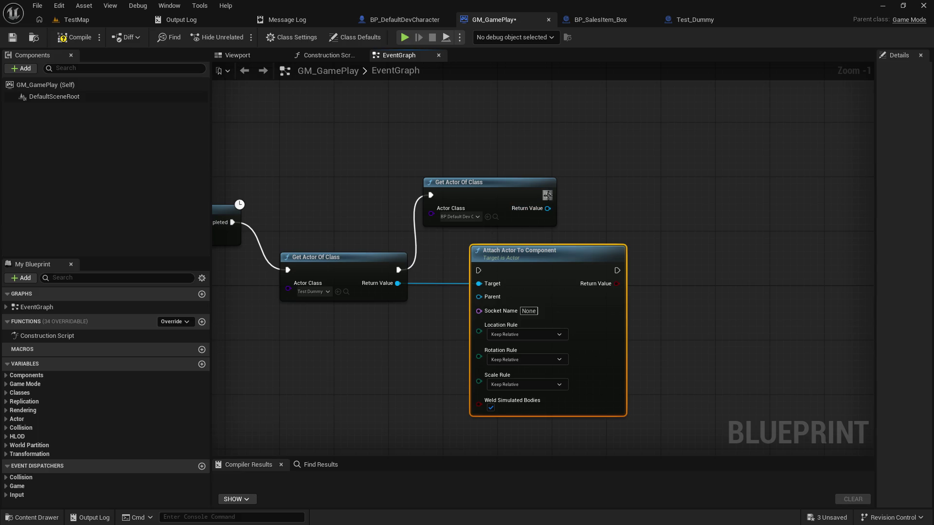
mouse_move(547, 196)
mouse_down()
mouse_move(482, 272)
mouse_move(639, 253)
mouse_up()
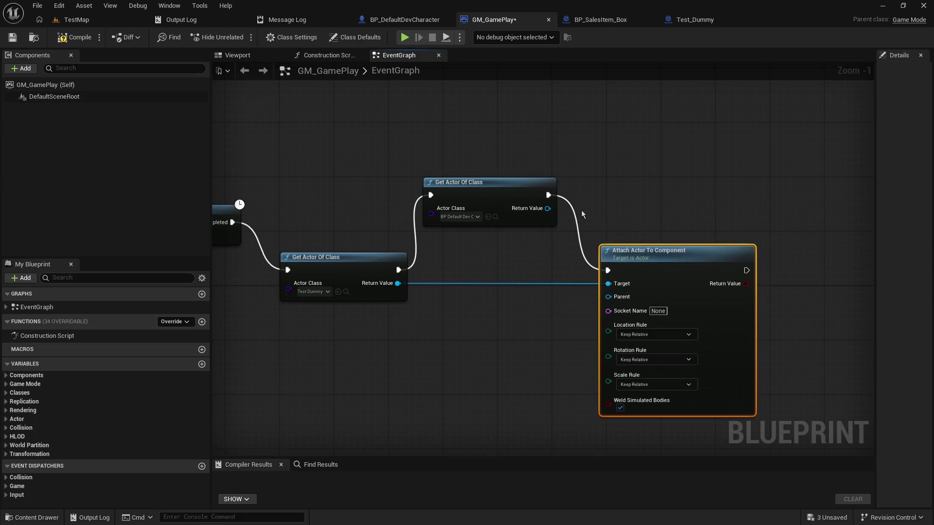
drag(546, 207, 425, 326)
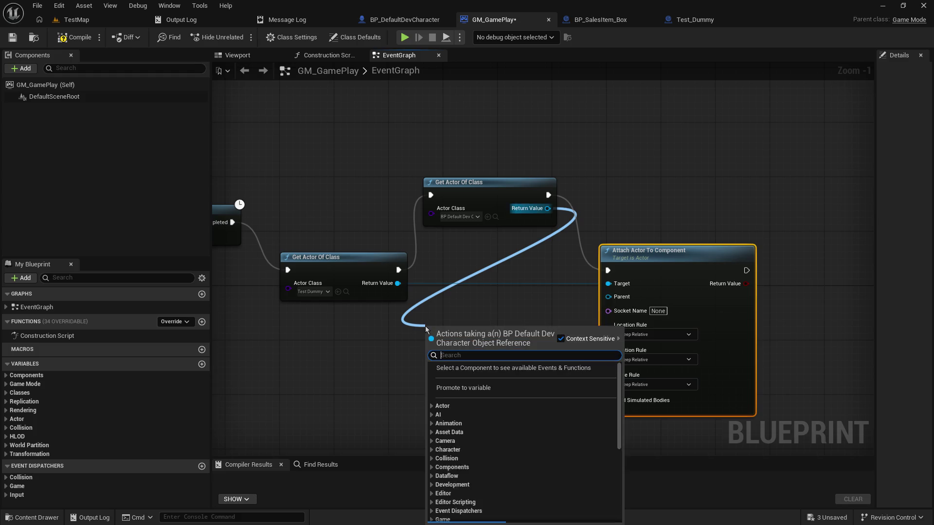
- Review the DoInteract attach logic in BP_SalesItem_Box for reference and return to GM_GamePlay
key(Escape)
click(697, 20)
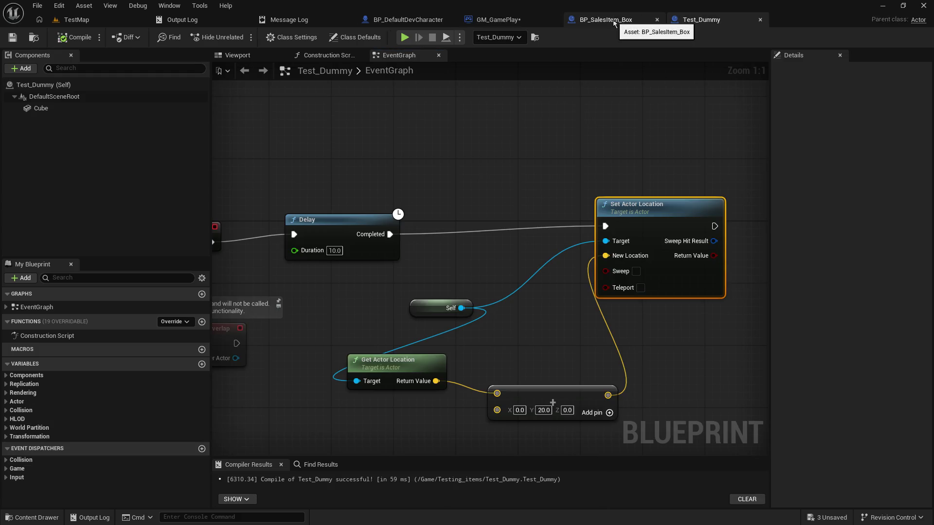
click(626, 20)
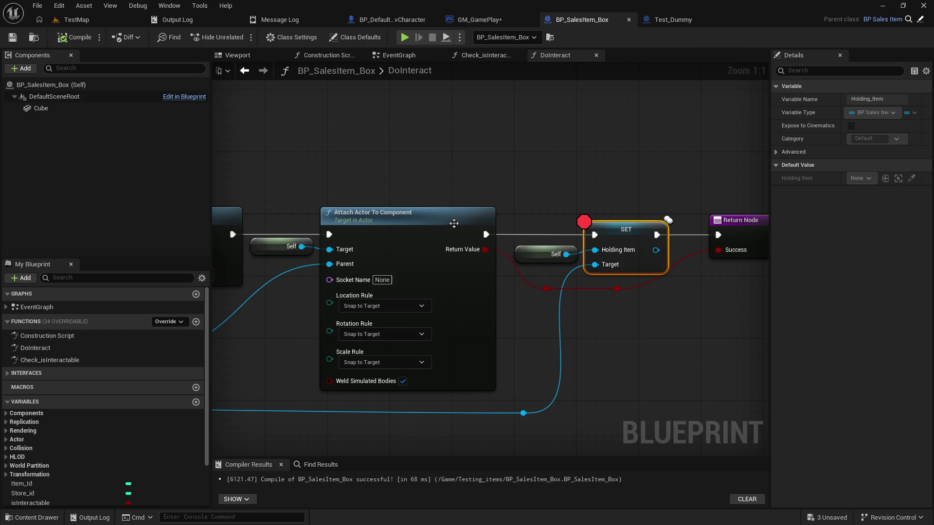
mouse_move(461, 223)
mouse_down()
mouse_move(728, 141)
mouse_move(630, 201)
mouse_up()
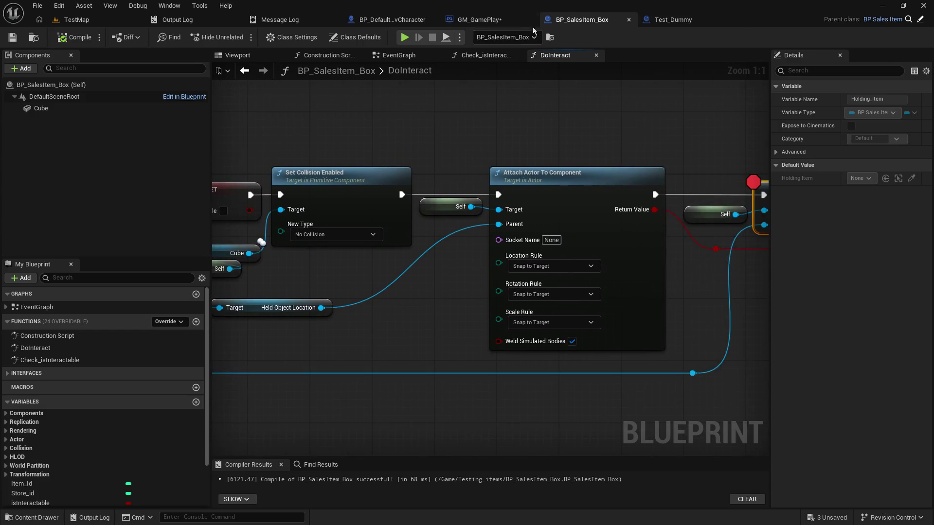
click(503, 20)
- Use the character's Held Object Location as the attach parent
drag(548, 208, 460, 333)
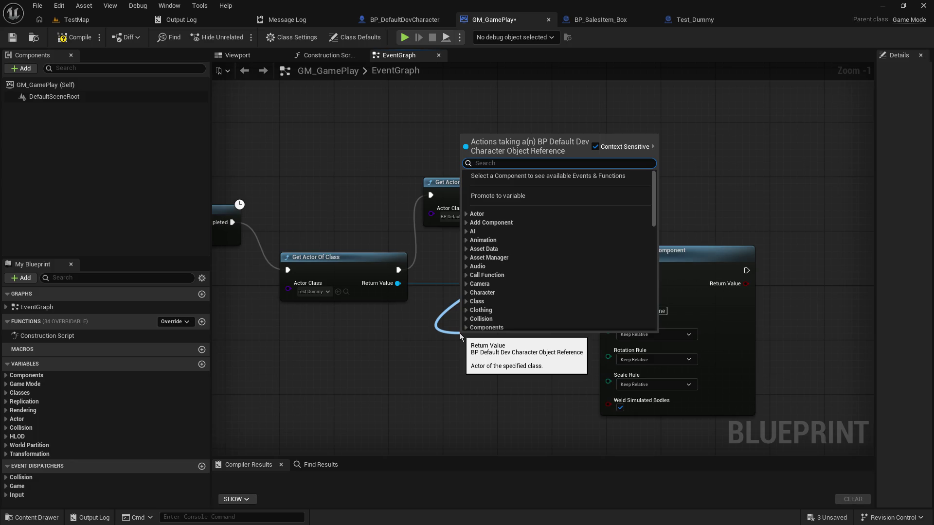
text(held ob)
key(Return)
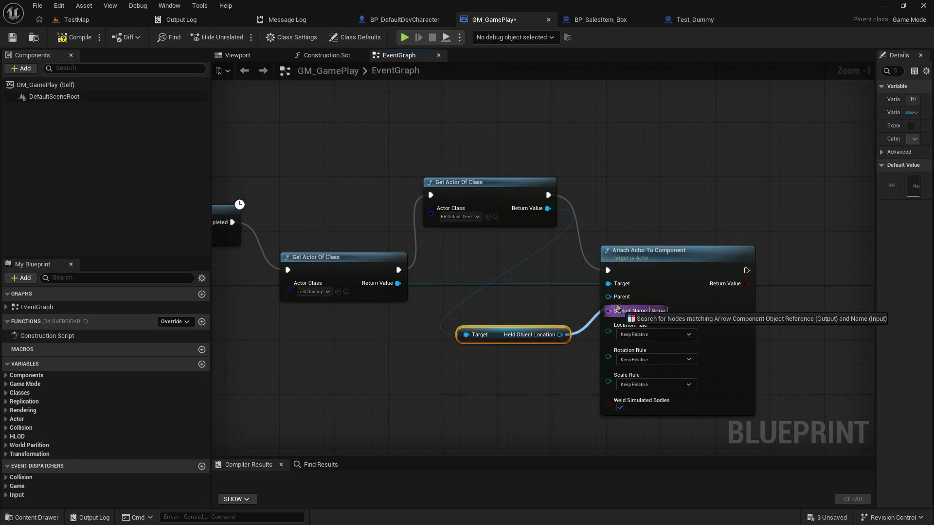
drag(560, 335, 608, 298)
- Set Location, Rotation and Scale rules to Snap to Target
click(659, 368)
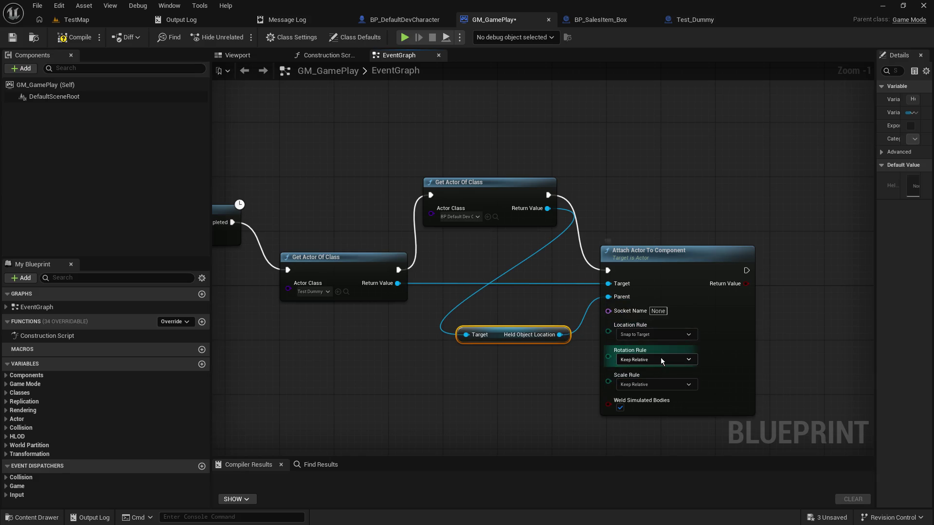
click(663, 392)
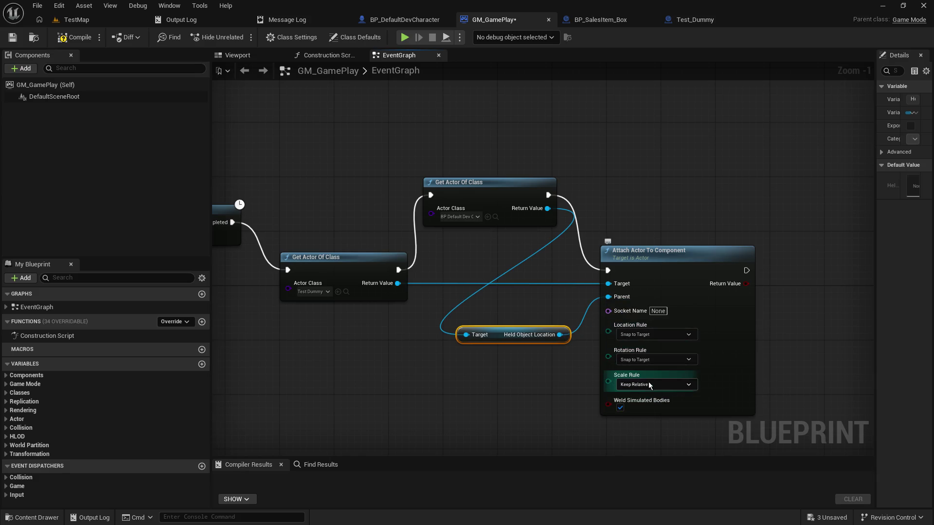
click(654, 384)
click(647, 417)
click(526, 410)
mouse_move(532, 414)
mouse_down()
mouse_move(781, 386)
mouse_move(448, 369)
mouse_up()
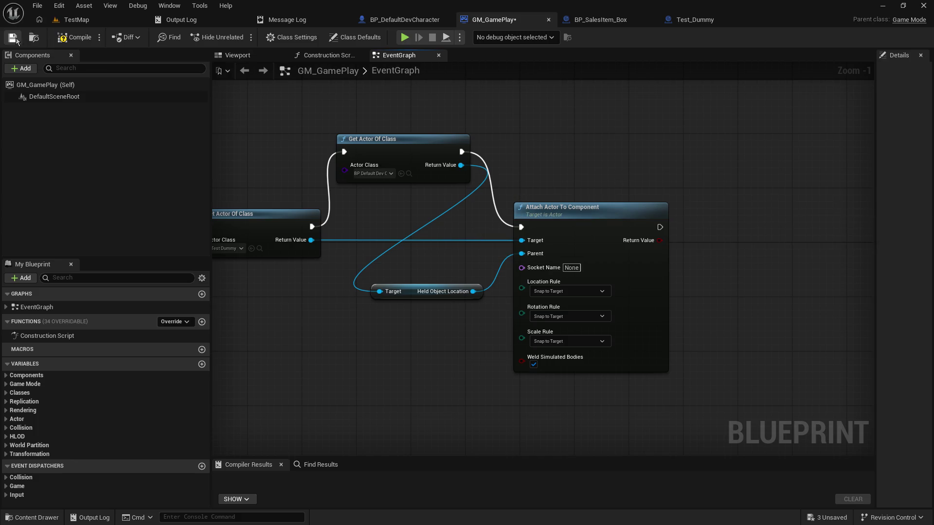
- Compile the game mode blueprint and launch a multiplayer play test from TestMap
click(74, 37)
mouse_move(268, 166)
mouse_down()
mouse_move(647, 190)
mouse_move(432, 99)
mouse_up()
click(128, 18)
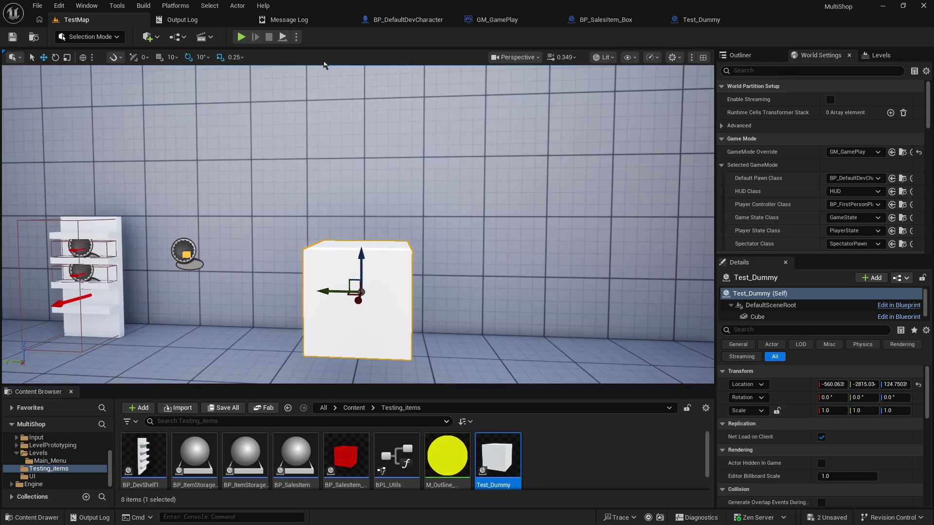
click(241, 40)
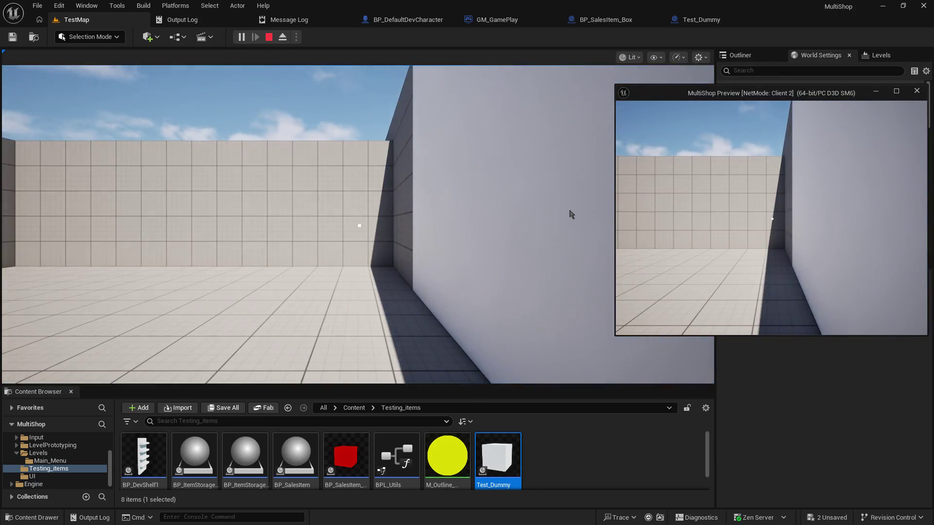
- Walk the client player to the cube along the shelf and pick it up with E
click(571, 214)
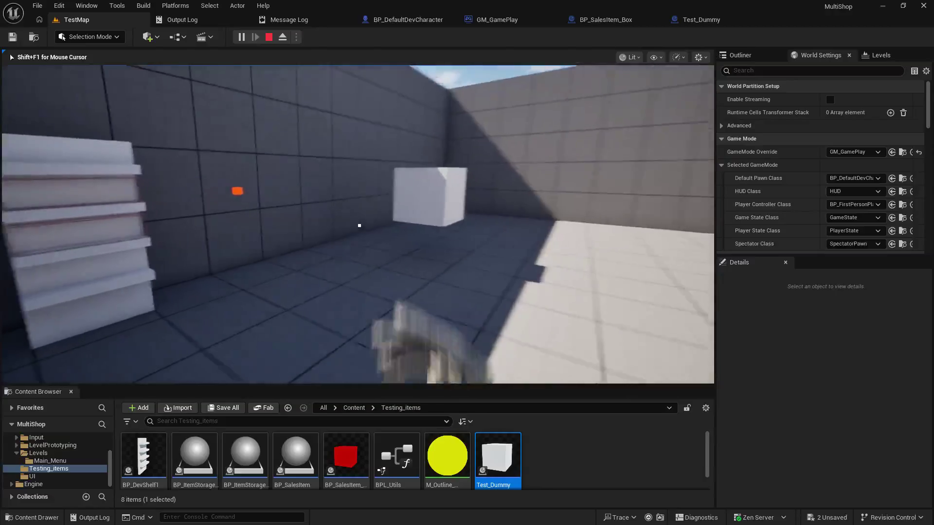
key(shift+F1)
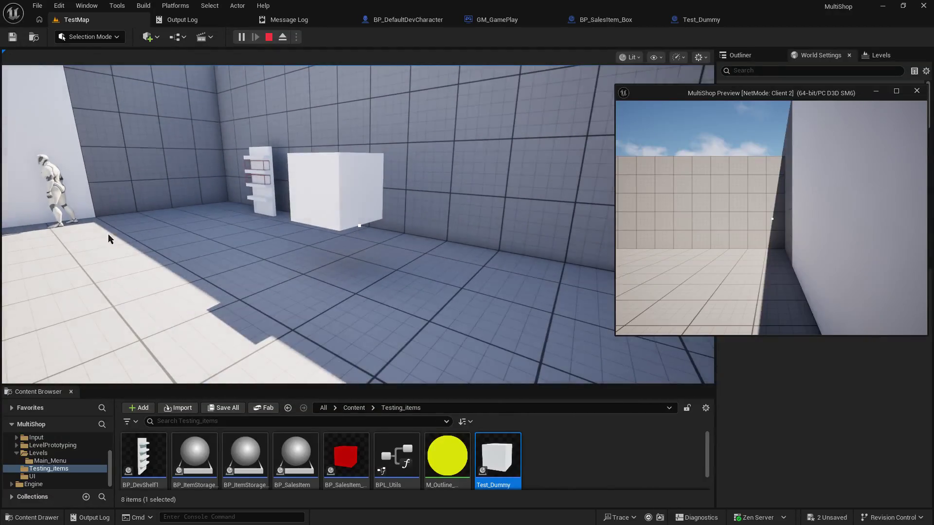
key(w)
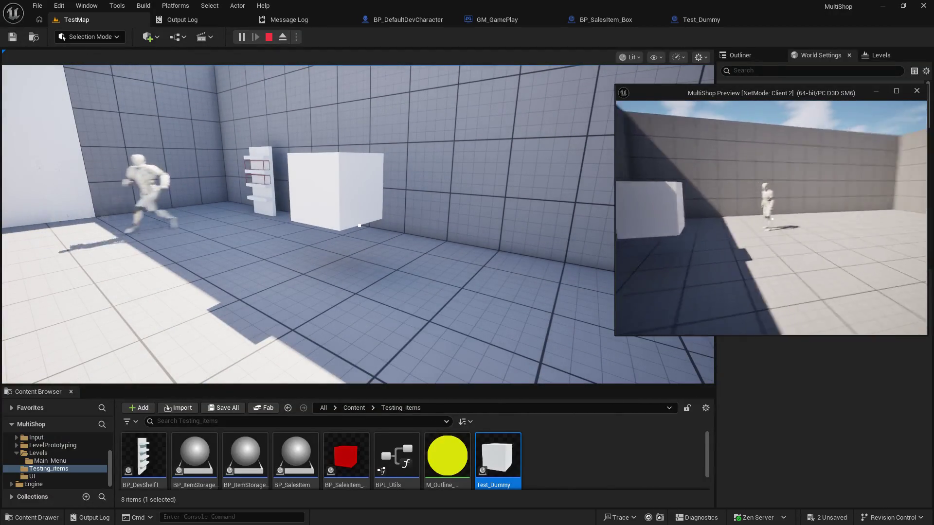
key(w)
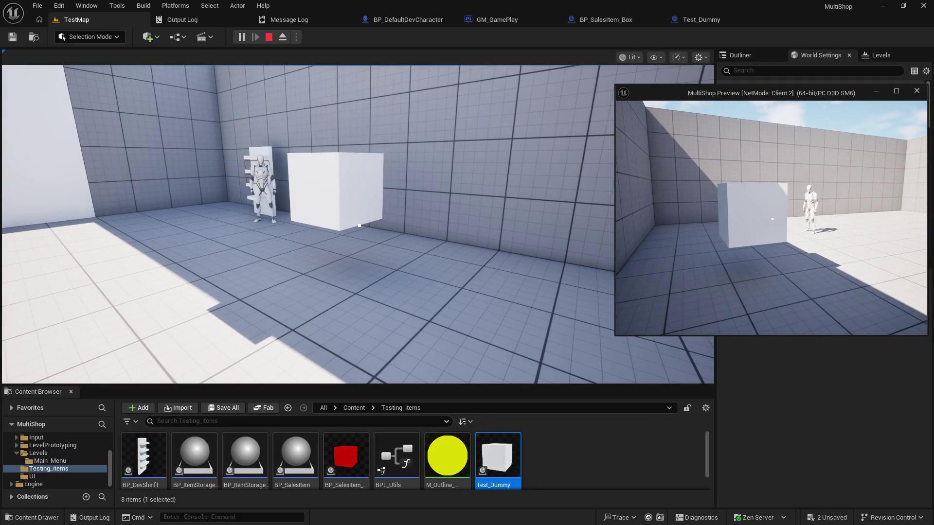
key(w)
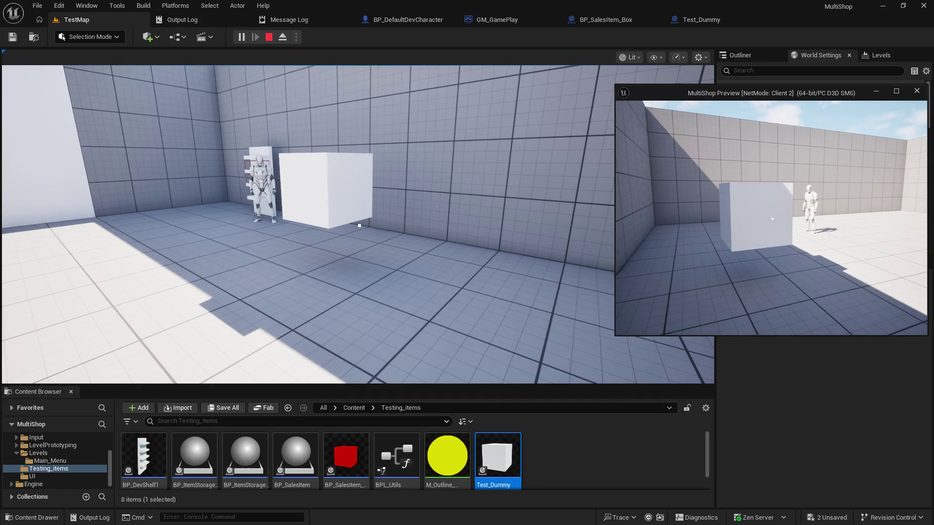
key(e)
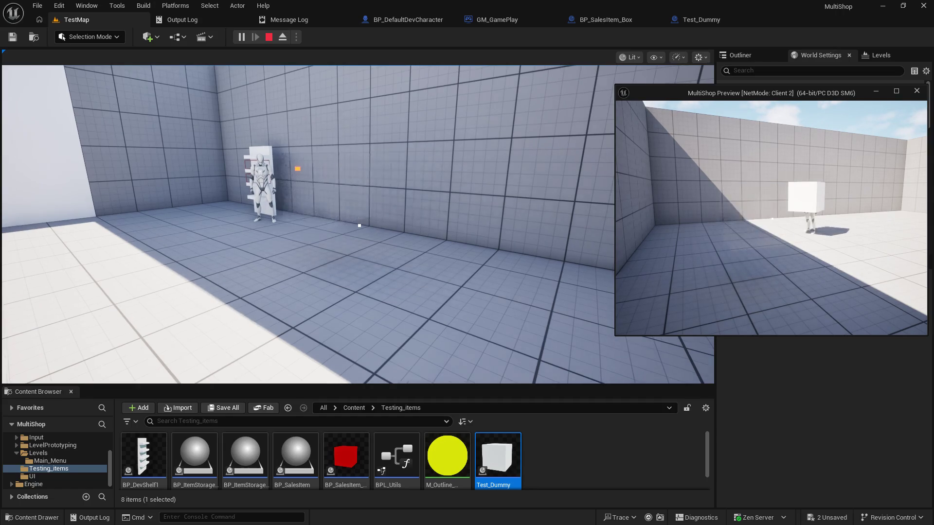
- Check the carried cube from the server view, walk the client around the box, then stop the session
click(359, 225)
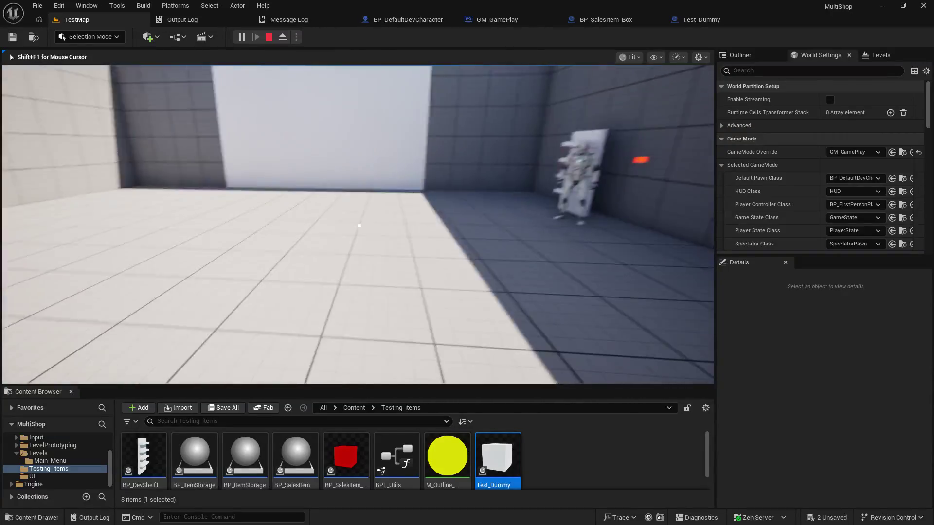
key(shift+F1)
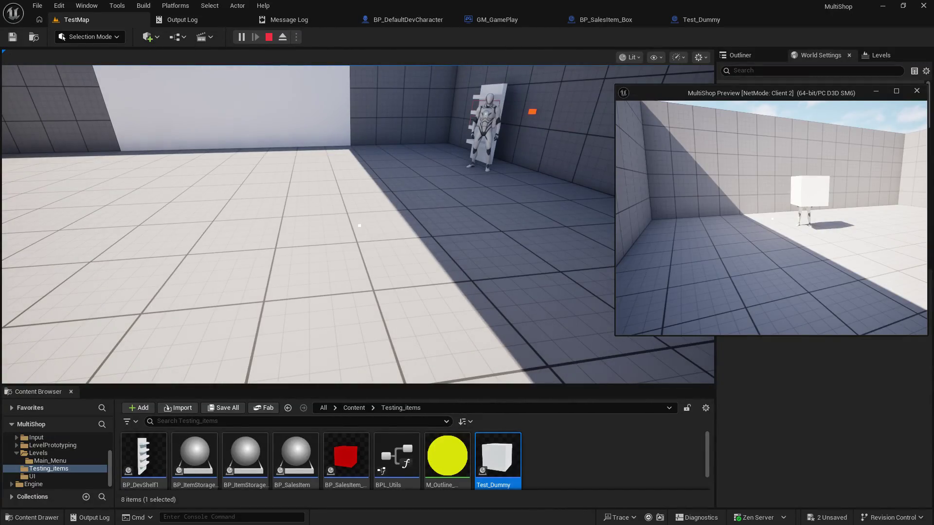
key(w)
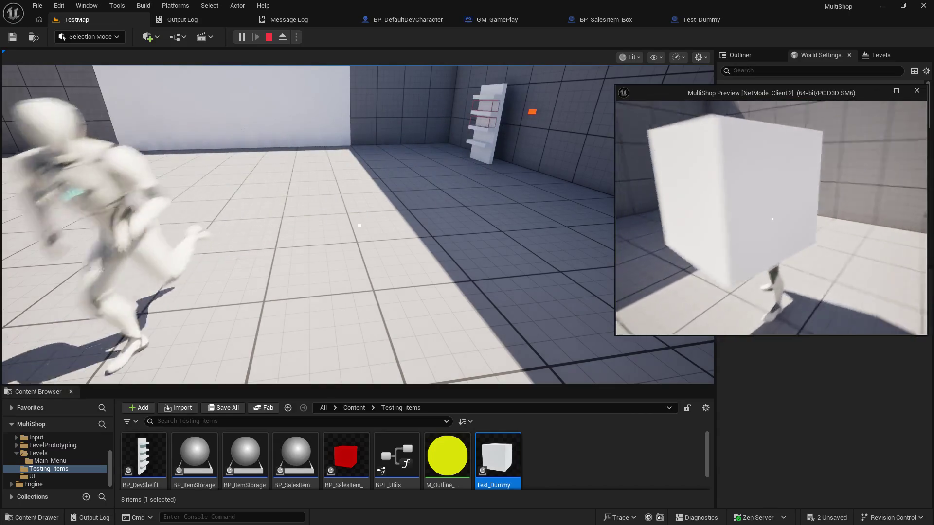
key(w)
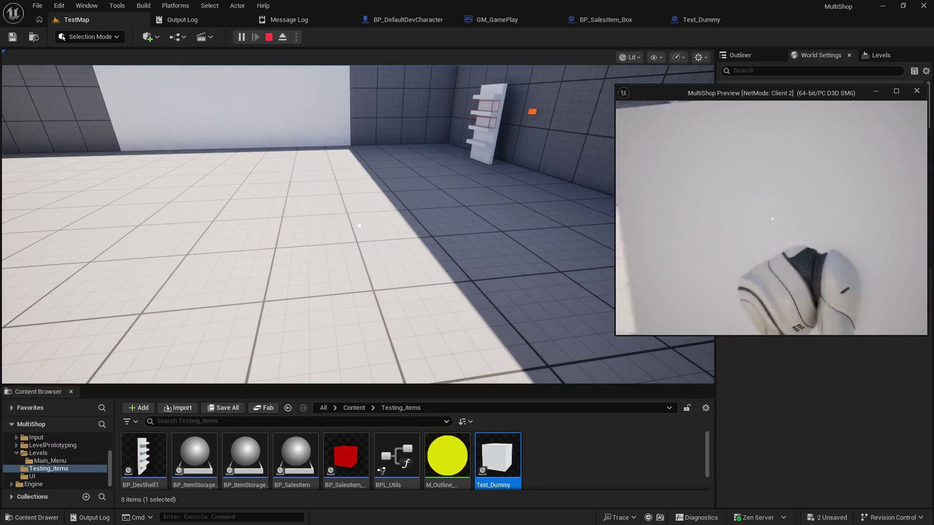
key(Escape)
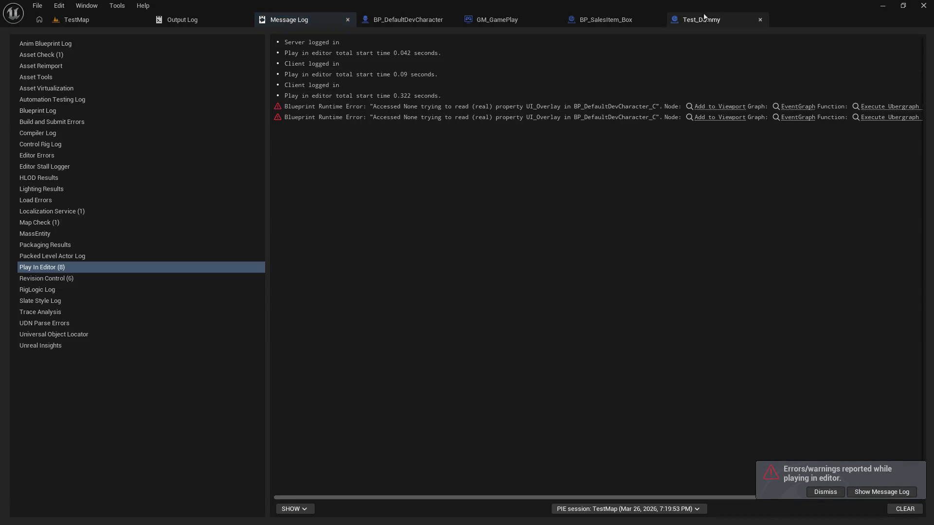
- Set Test_Dummy's Cube to NoCollision, no character step-up, and no overlap events
click(693, 19)
click(57, 110)
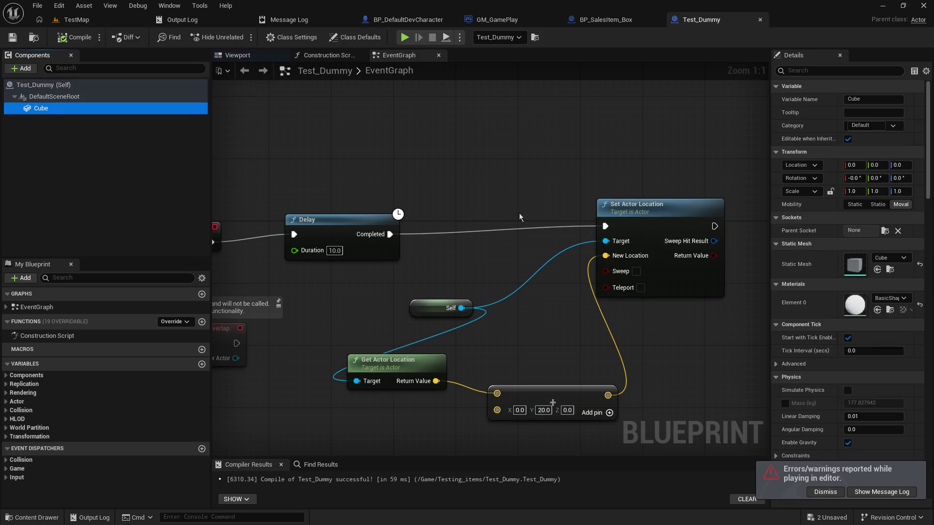
scroll(827, 367, down, 5)
scroll(824, 366, down, 3)
scroll(823, 363, down, 3)
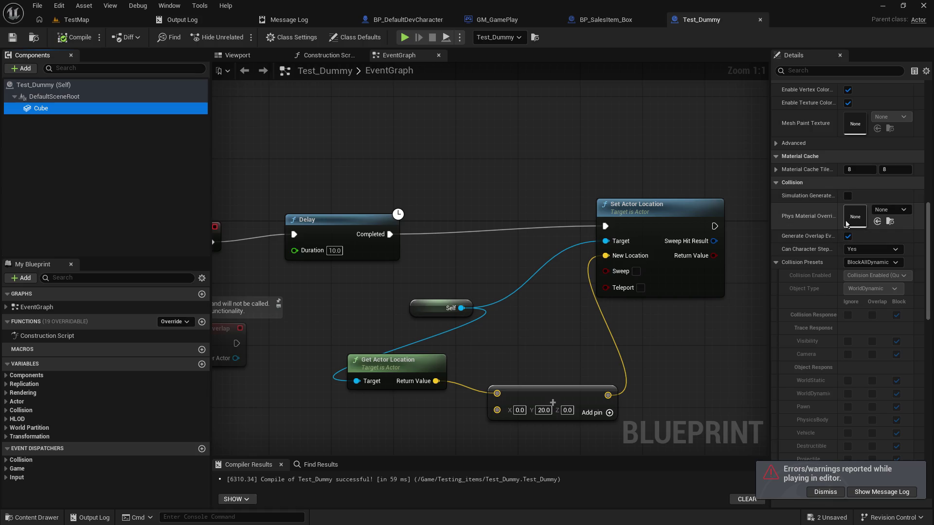
click(891, 264)
click(876, 289)
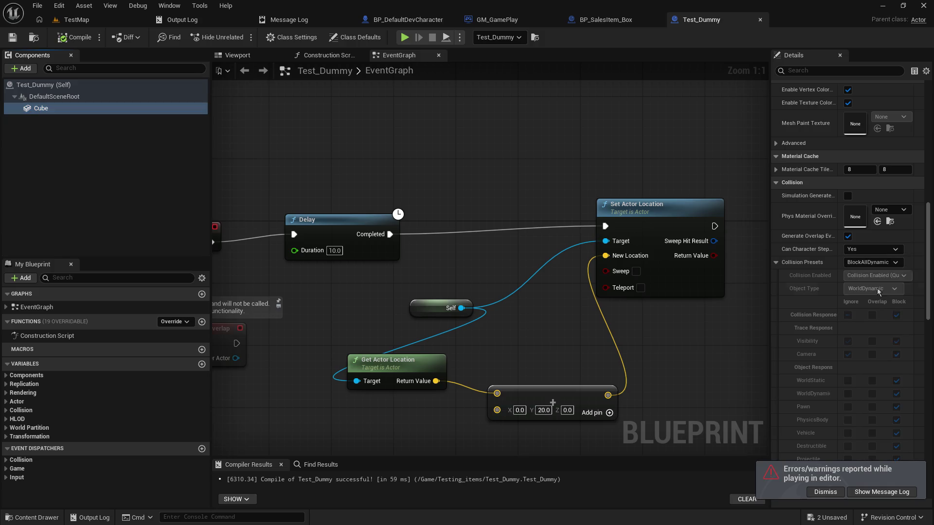
click(862, 251)
click(848, 237)
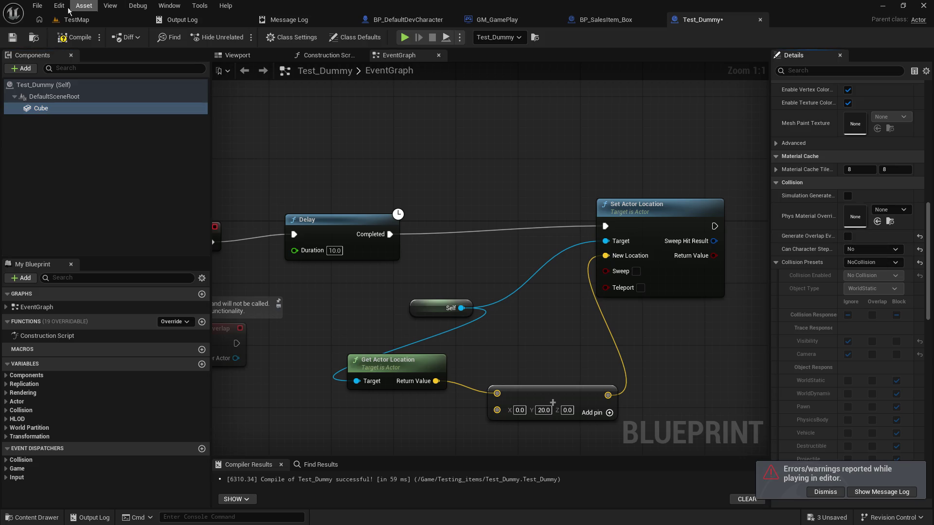
- Compile and save Test_Dummy, then return to the TestMap level
click(13, 38)
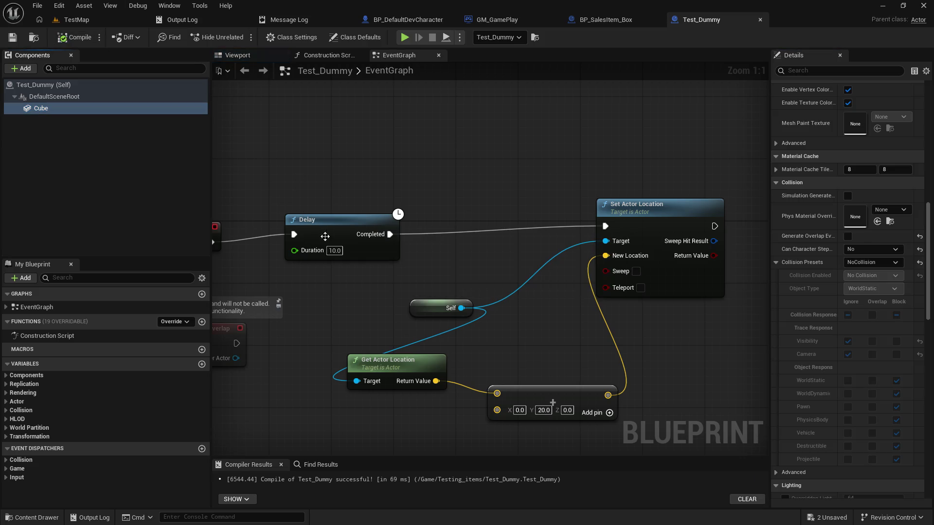
click(335, 258)
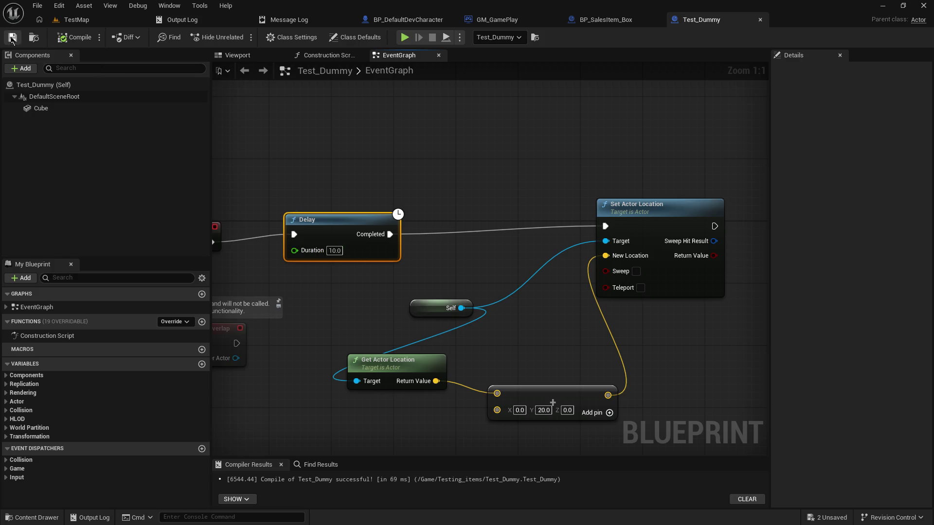
click(76, 19)
- Start a multiplayer test, walk the client to the cube and pick it up
click(240, 37)
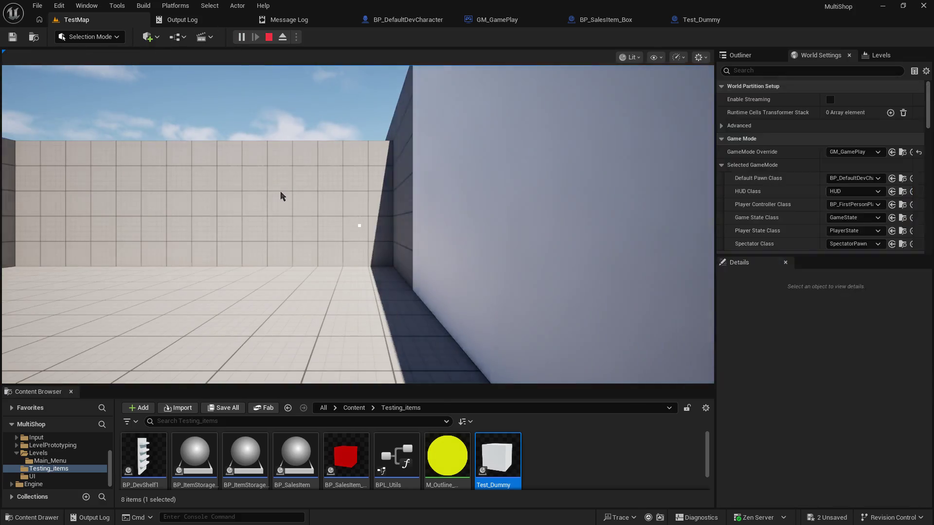
click(279, 196)
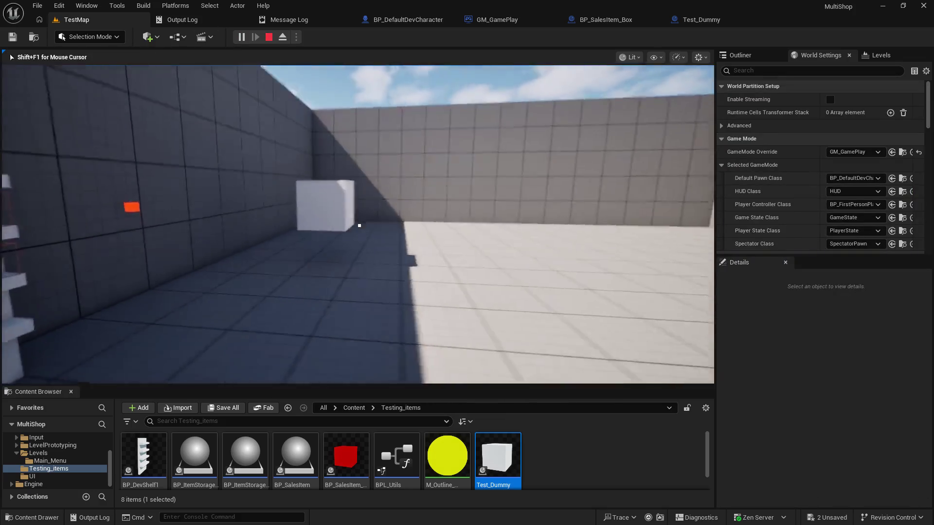
key(w)
key(shift+F1)
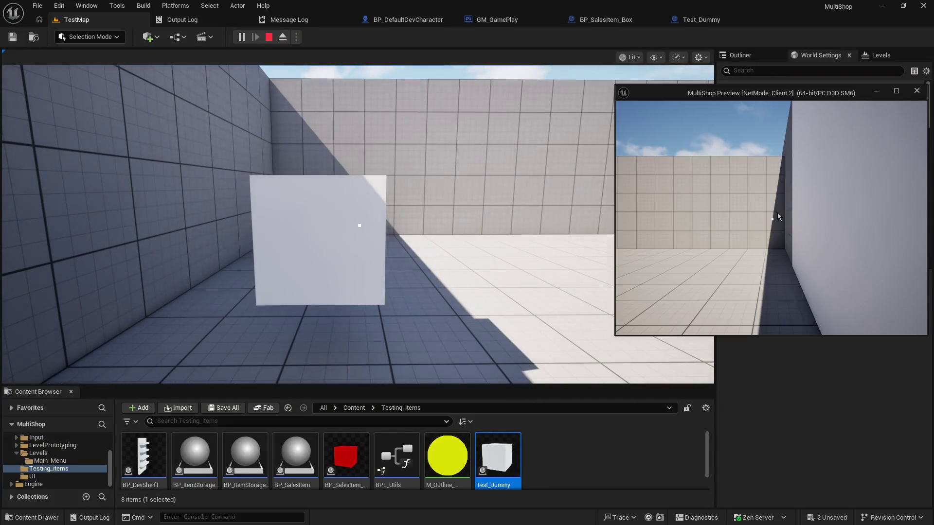
click(777, 217)
key(w)
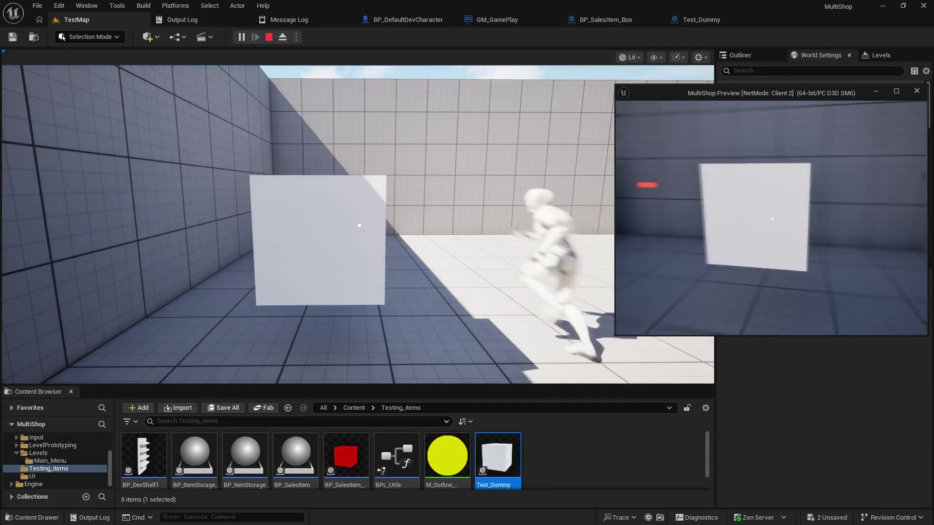
key(w)
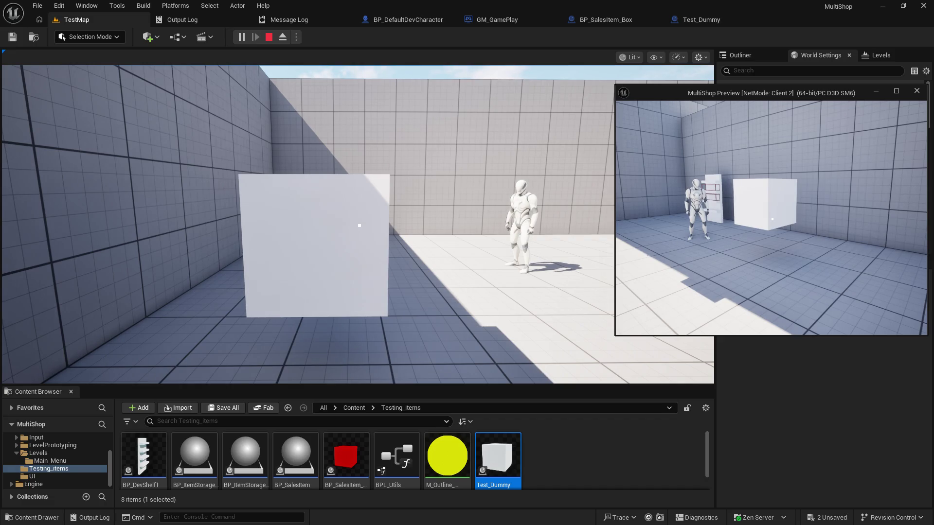
key(e)
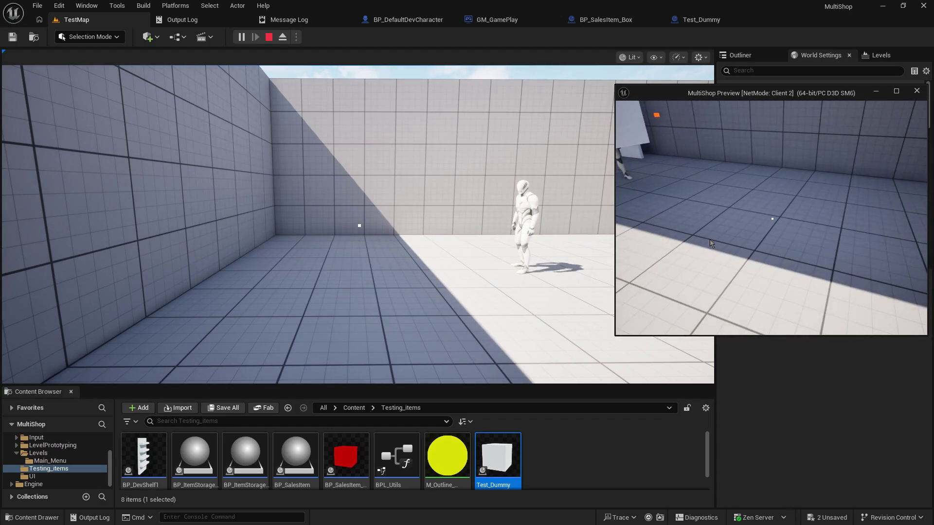
- View the carried cube from the server, walk around the test room, then stop the play test
key(alt+Tab)
key(w)
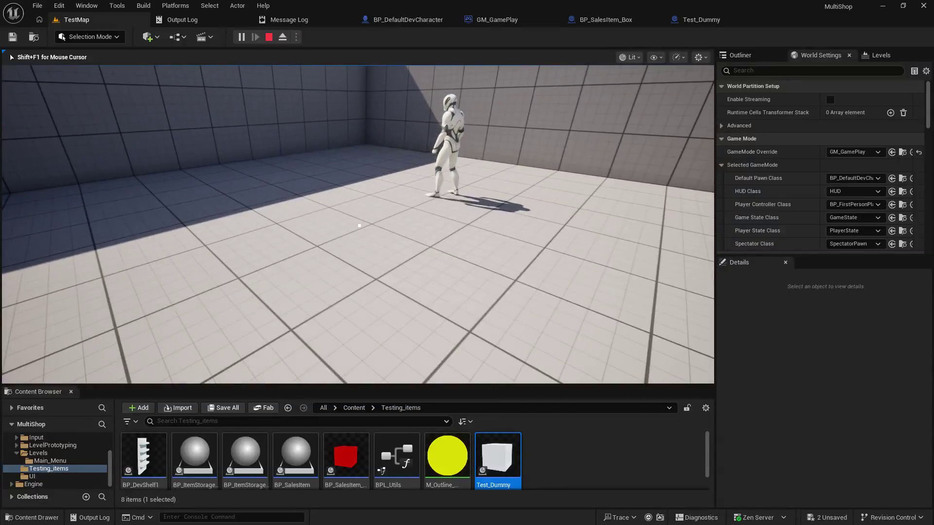
key(alt+Tab)
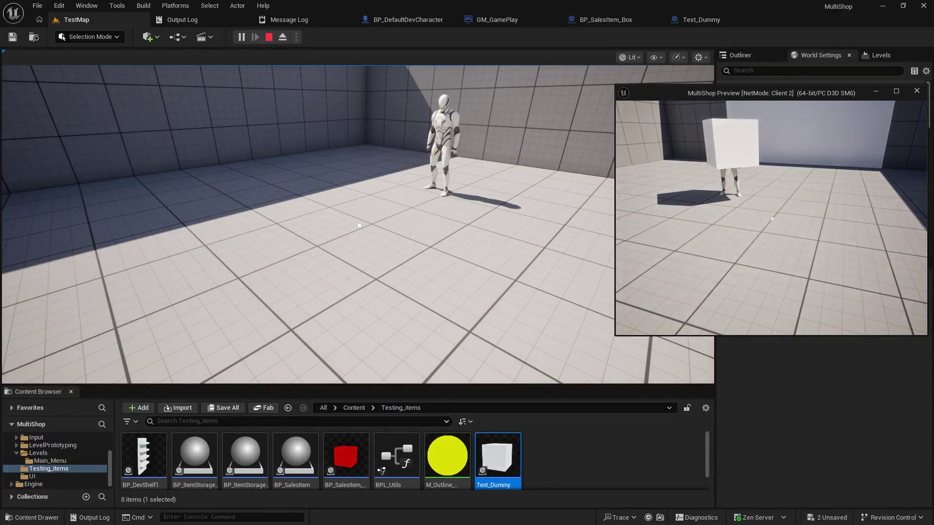
double_click(694, 10)
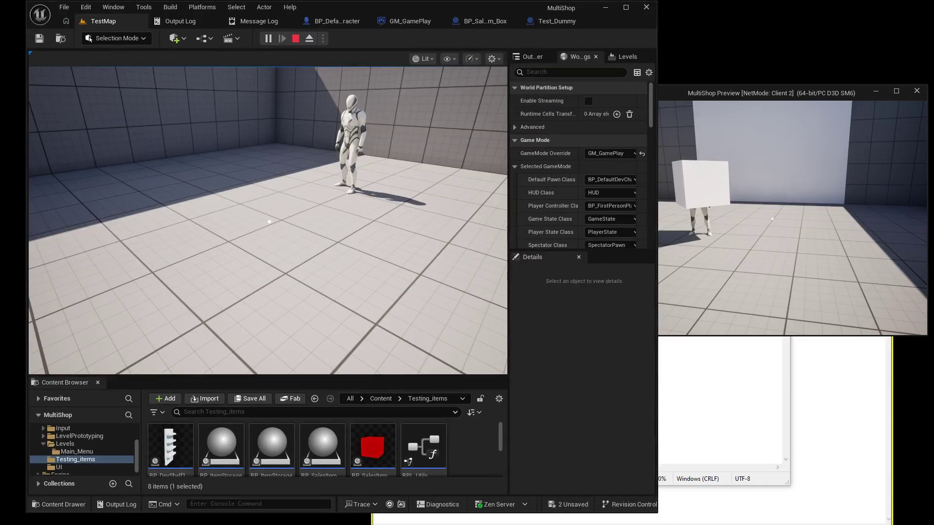
click(438, 233)
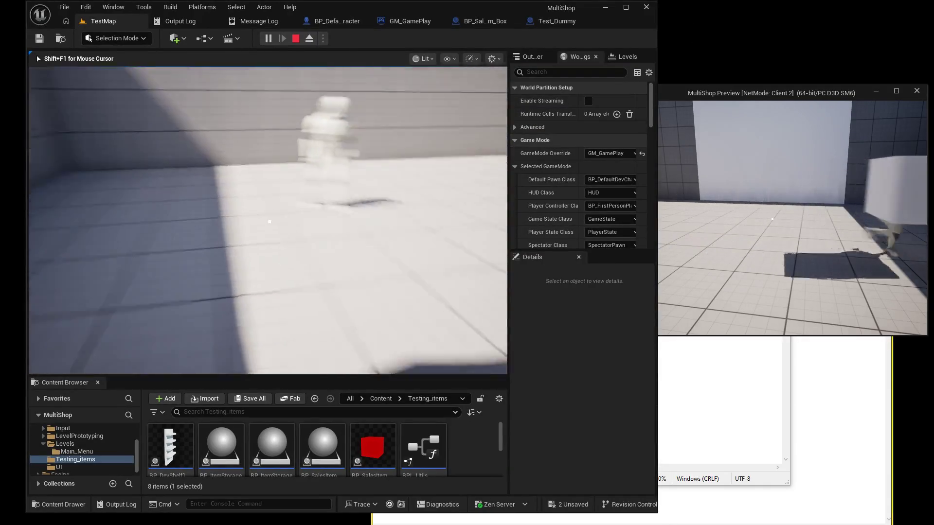
key(w)
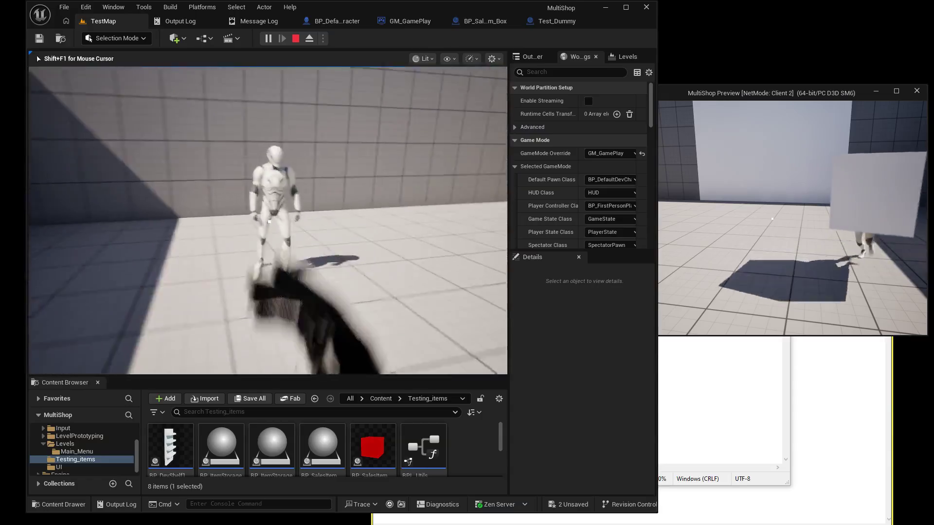
key(w)
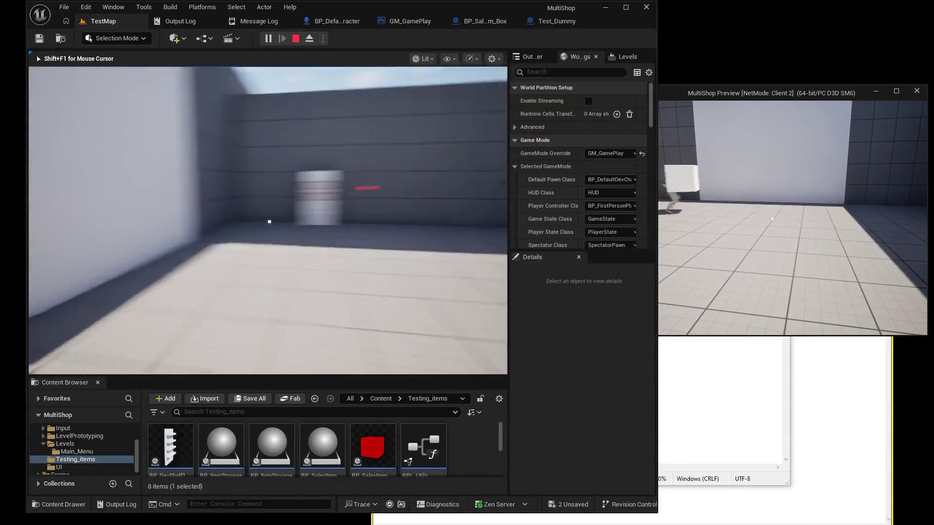
key(w)
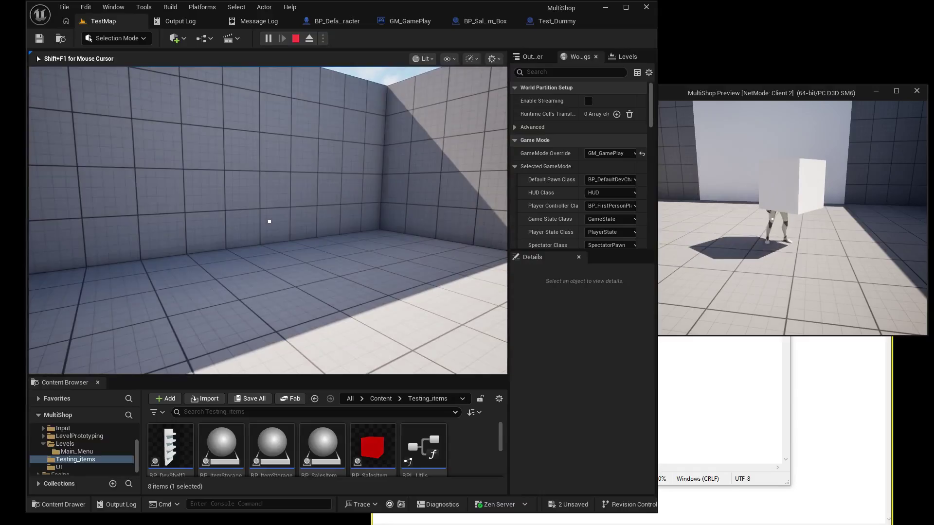
key(w)
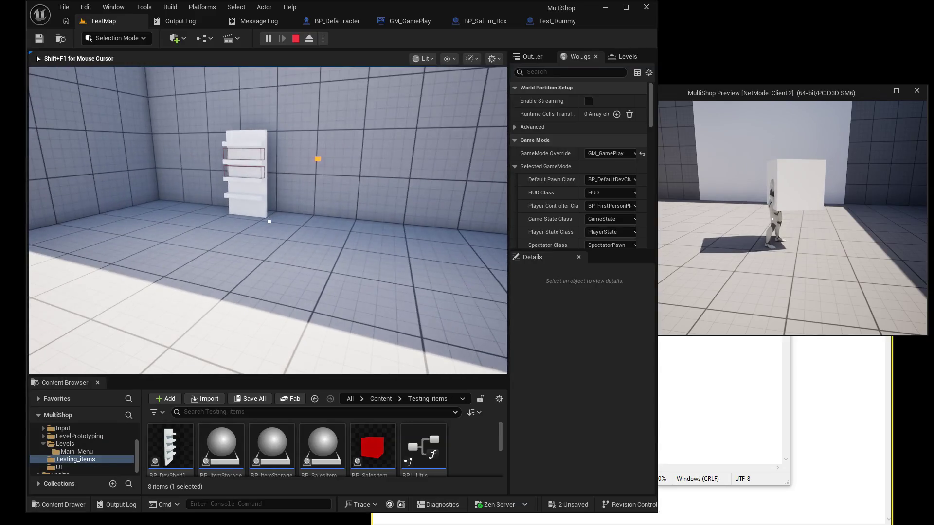
key(Escape)
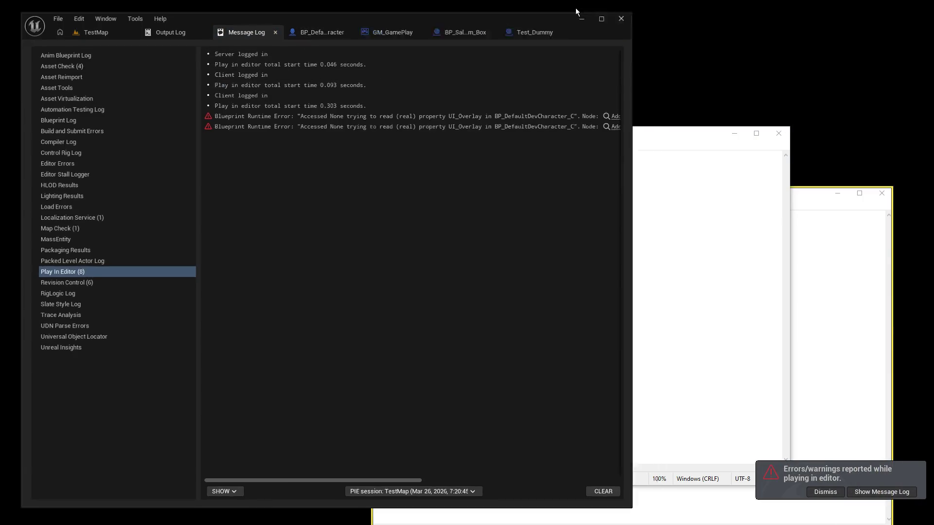
- Enlarge the error log and return to the BP_SalesItem_Box blueprint
double_click(576, 8)
click(611, 20)
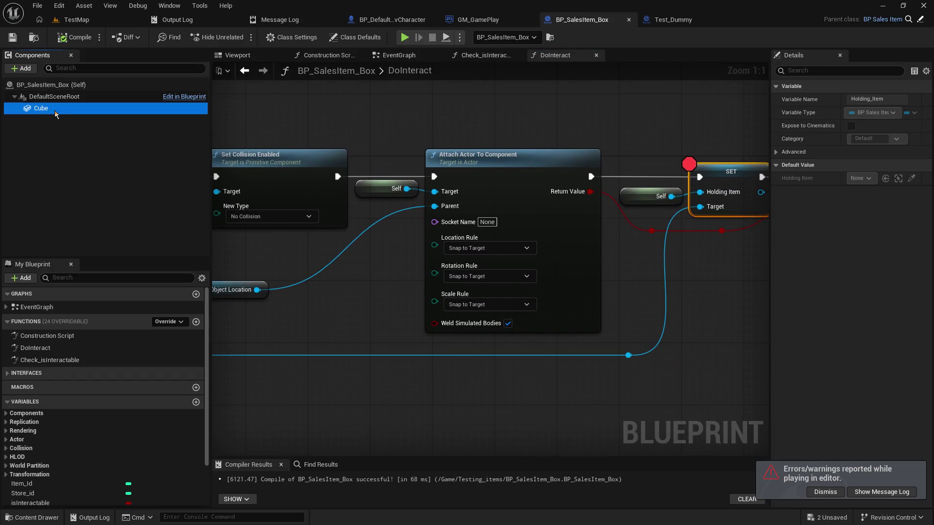
- Set the sales box's Cube Collision Presets to NoCollision, save, and return to TestMap
click(55, 110)
scroll(799, 346, down, 3)
scroll(817, 343, down, 3)
scroll(839, 343, down, 3)
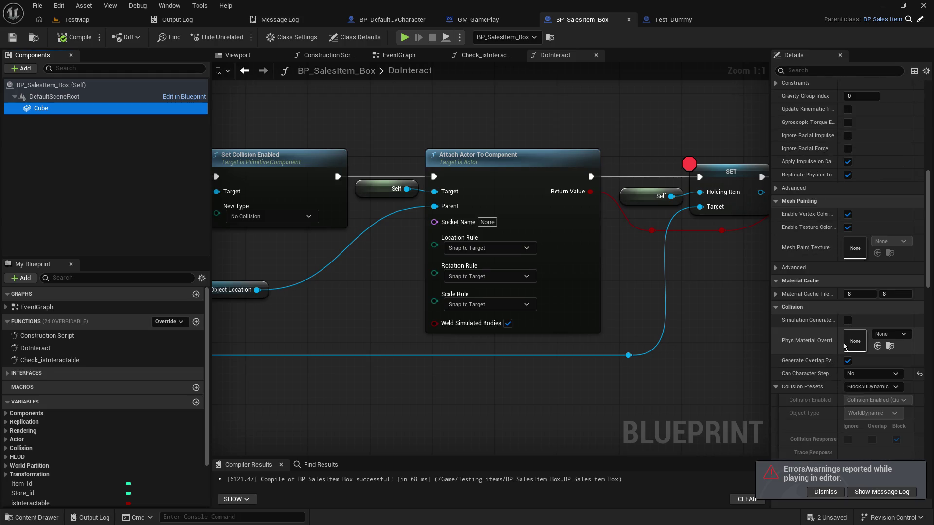
scroll(843, 342, down, 2)
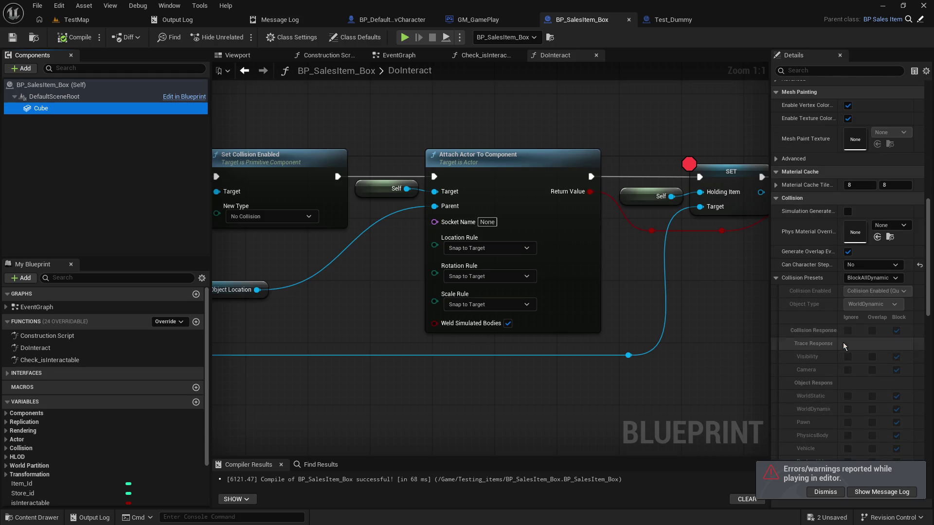
click(873, 278)
click(887, 306)
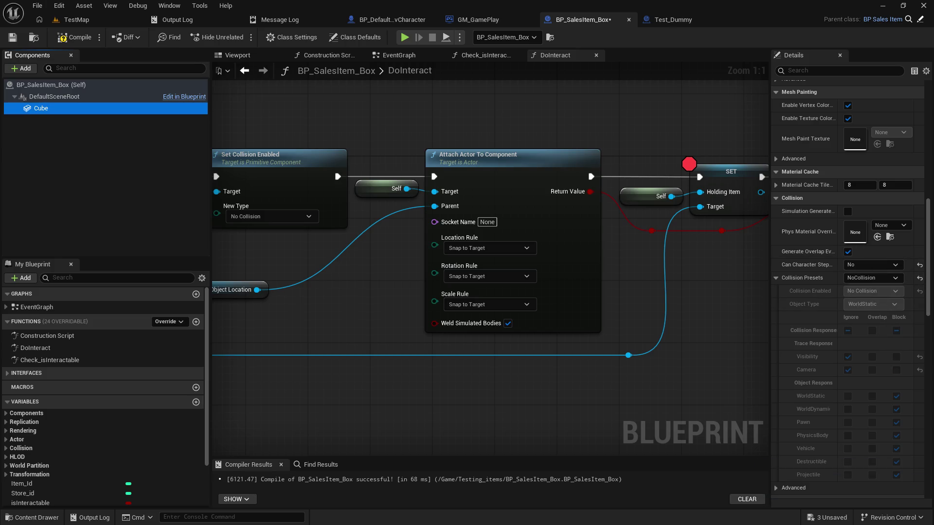
click(13, 37)
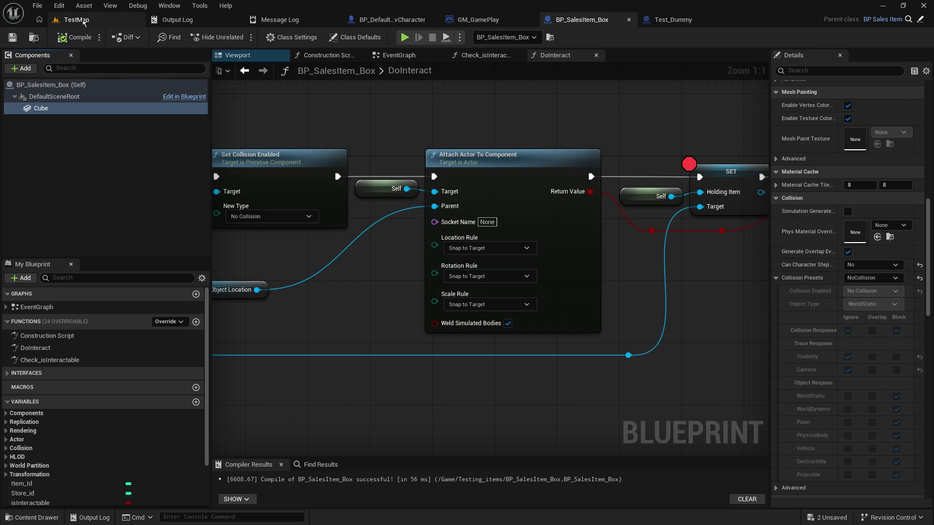
click(76, 19)
- Play-test and look at the glowing orange cube, stop, and return to BP_SalesItem_Box
click(243, 37)
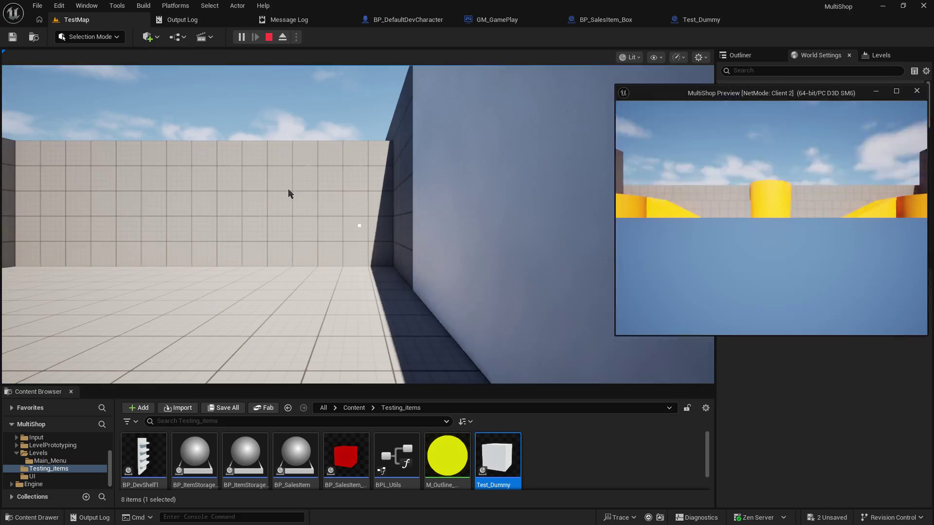
click(292, 175)
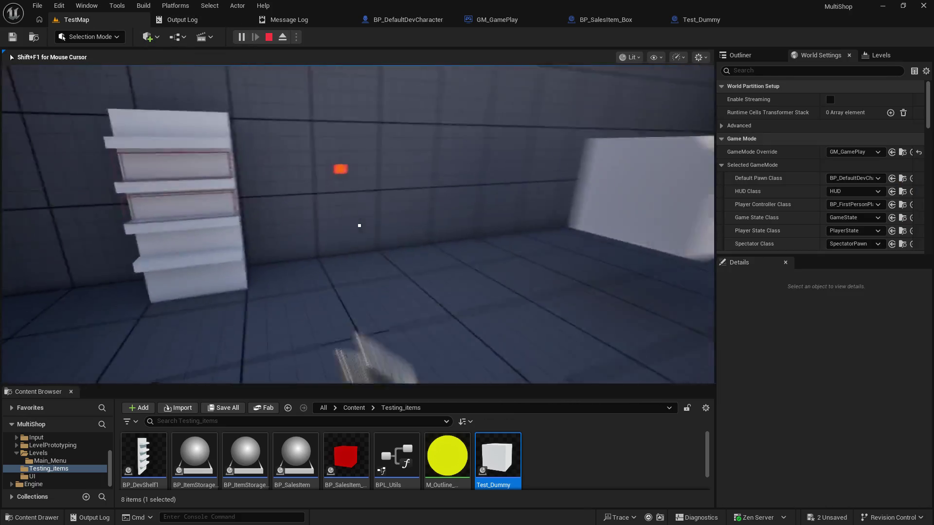
key(w)
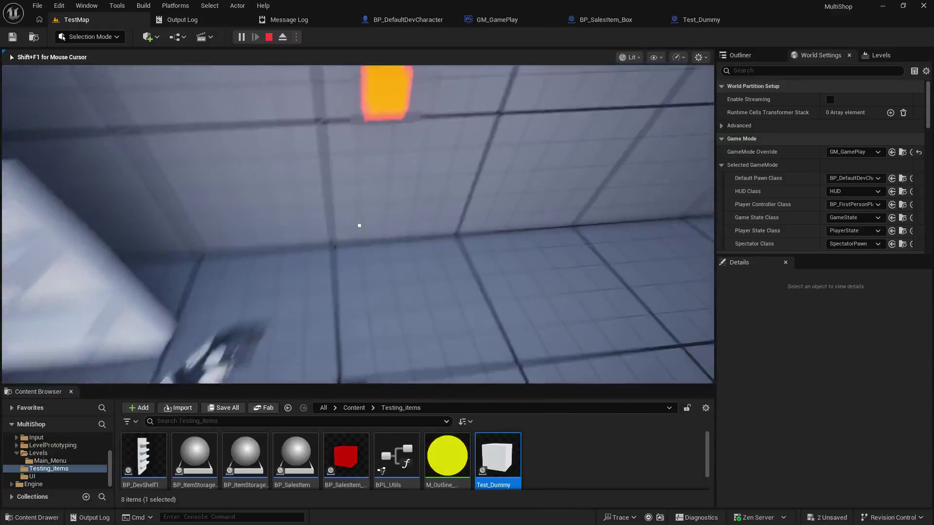
key(s)
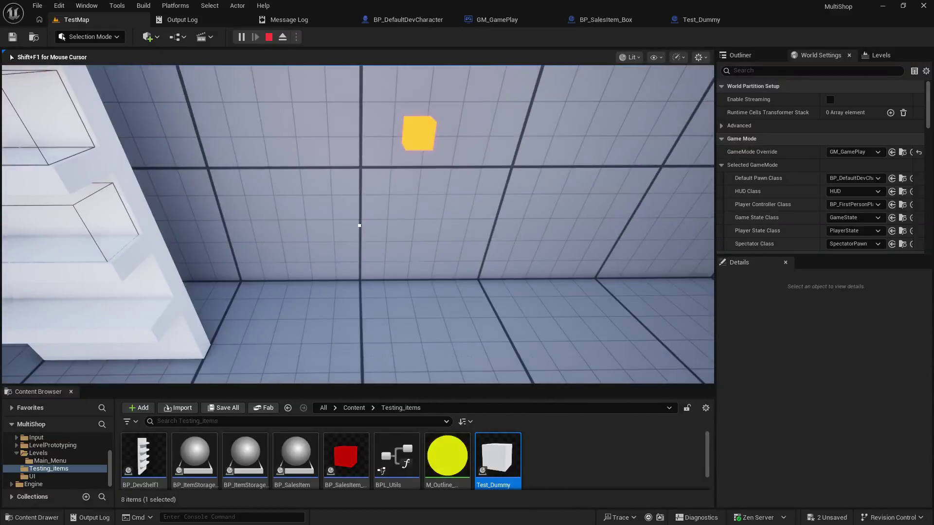
key(Escape)
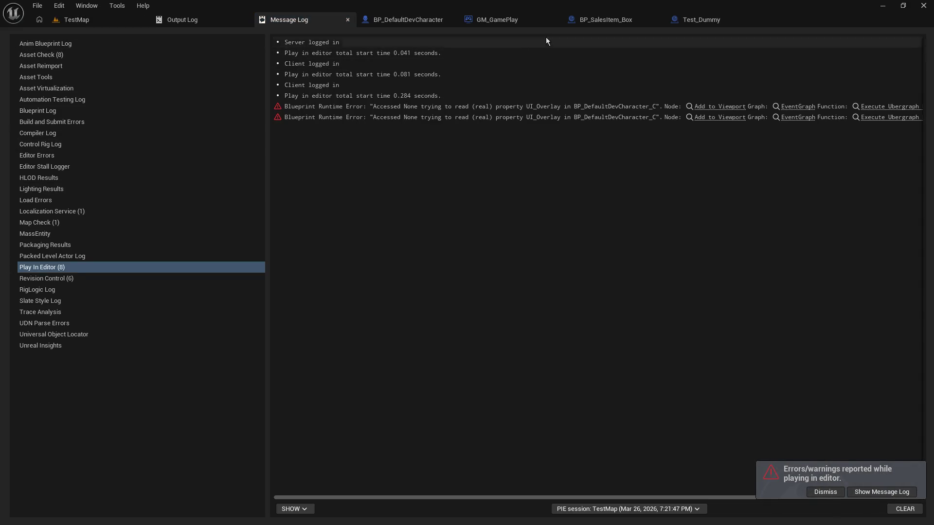
click(614, 21)
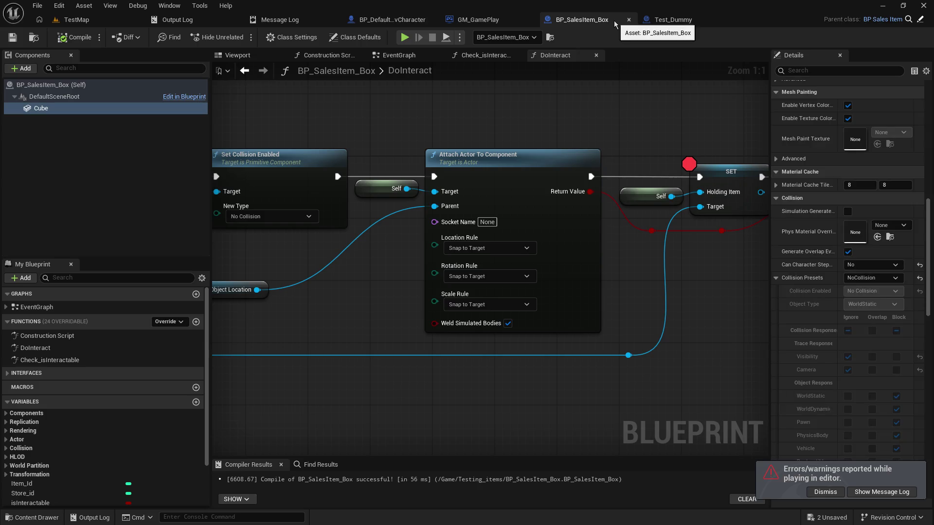
- Switch the Cube to Custom collision with Collision Enabled set to Query Only (No Physics Collision)
click(898, 281)
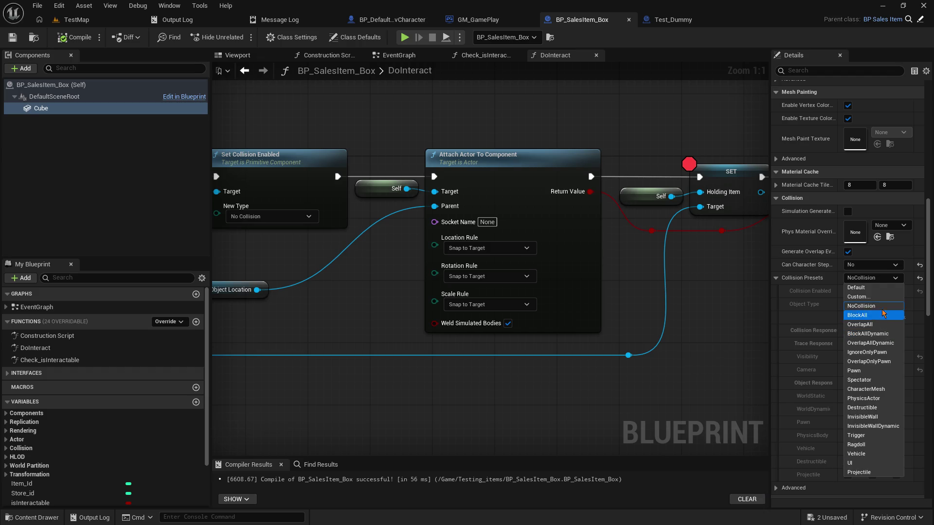
click(714, 320)
click(894, 283)
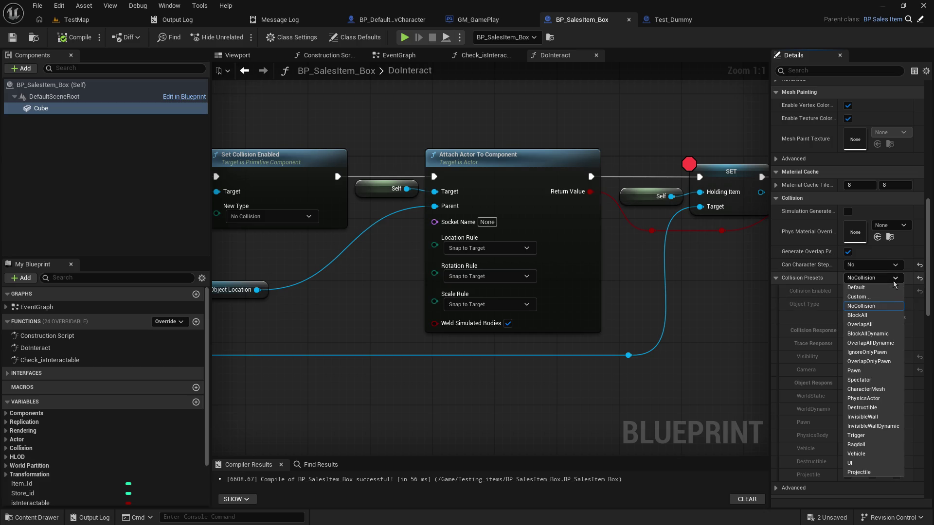
click(890, 296)
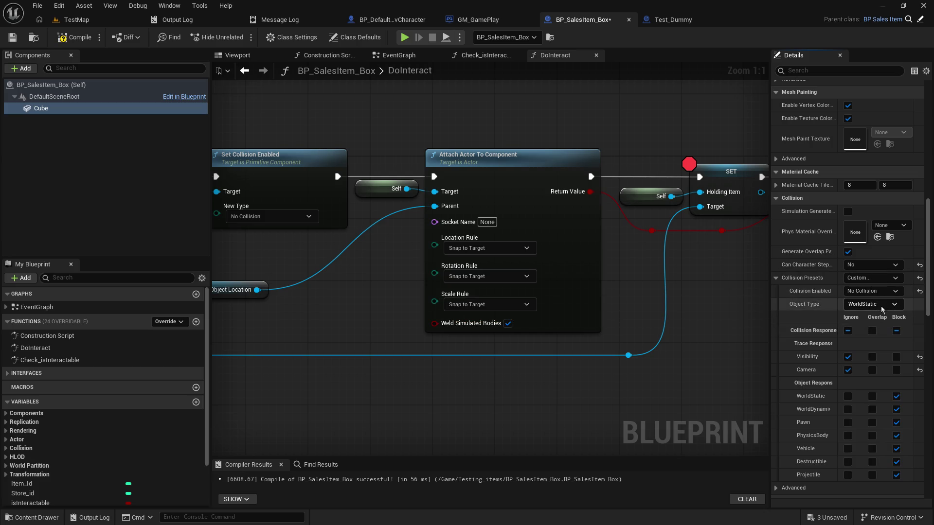
click(890, 293)
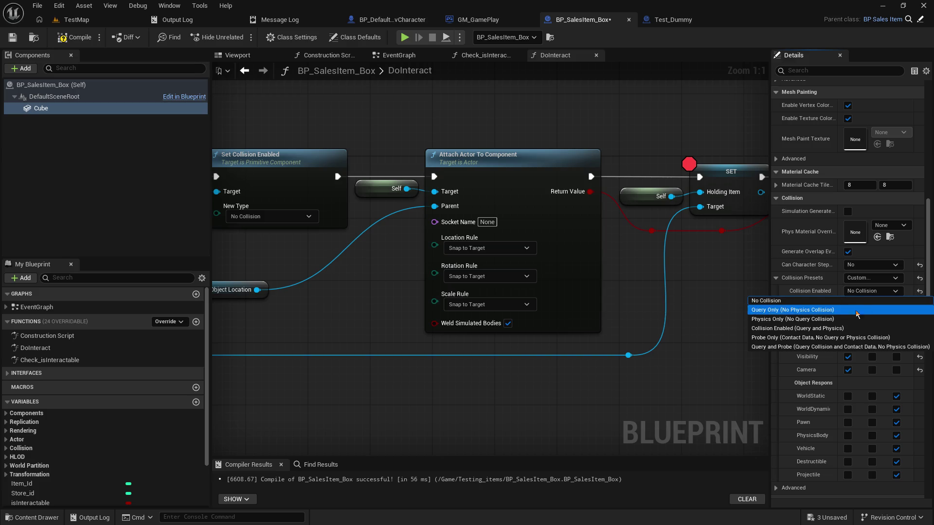
click(829, 301)
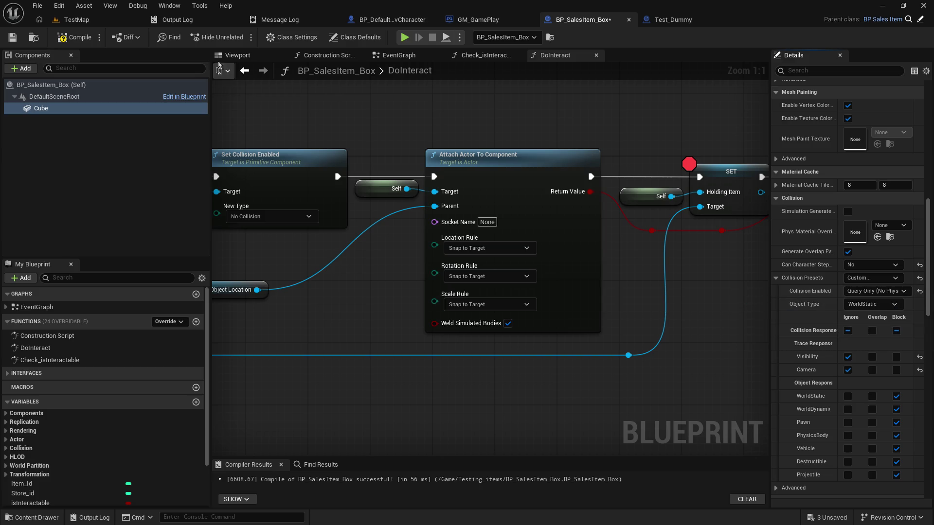
- Compile the blueprint and launch a multiplayer play test from TestMap
click(12, 36)
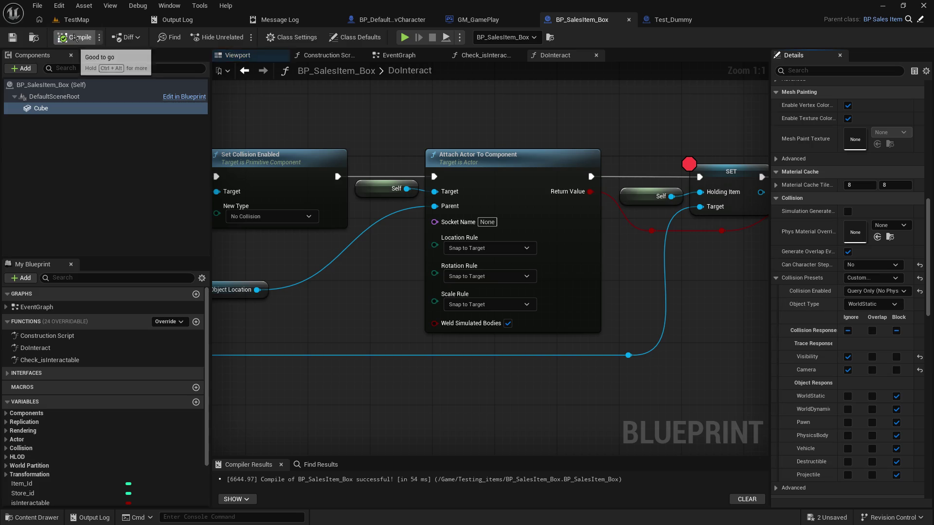
click(73, 19)
click(240, 38)
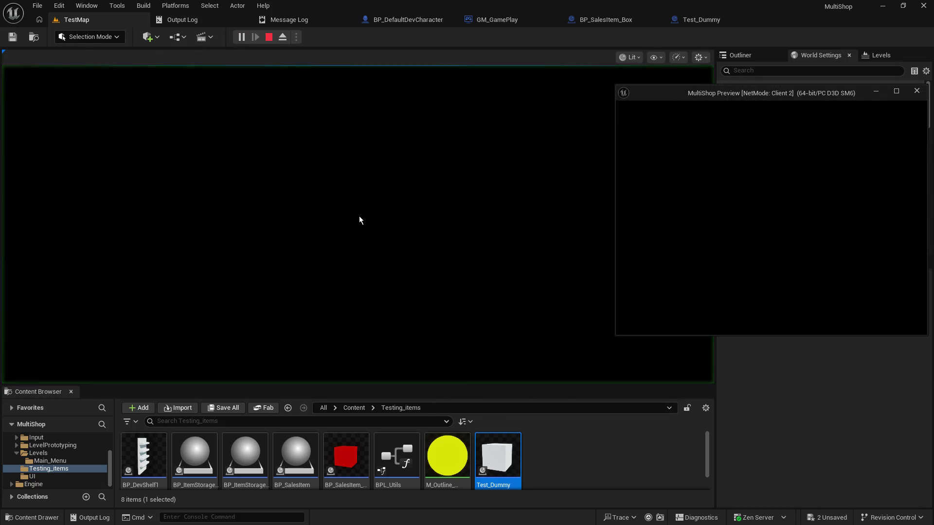
- Look toward the orange cube and shelf, stop the test, and return to BP_SalesItem_Box
key(w)
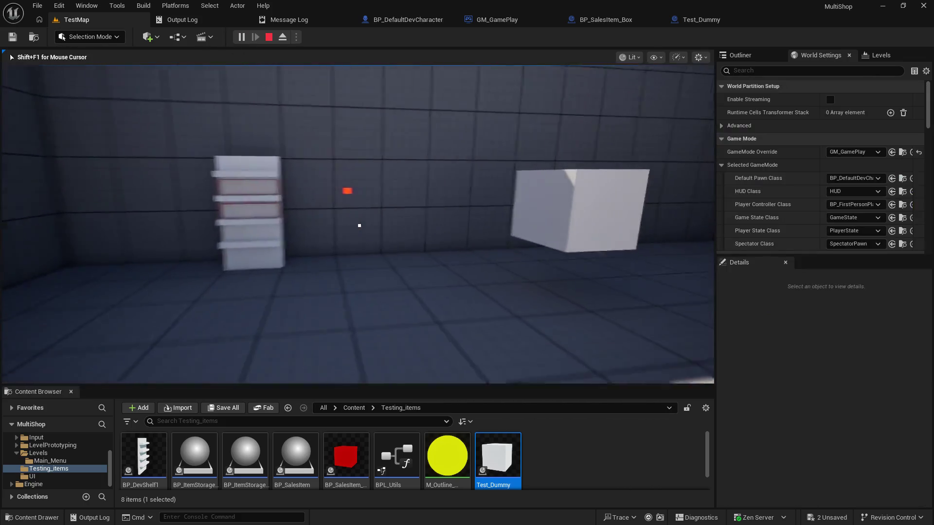
key(s)
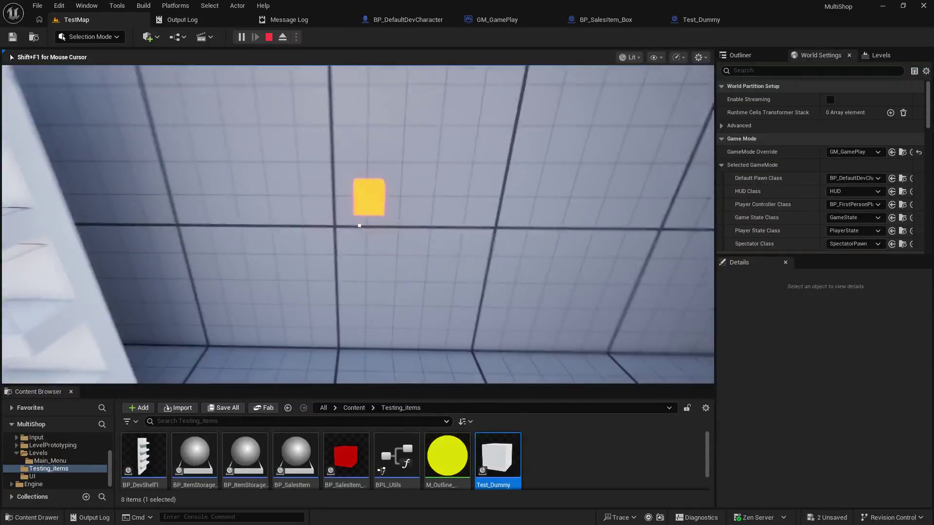
key(Escape)
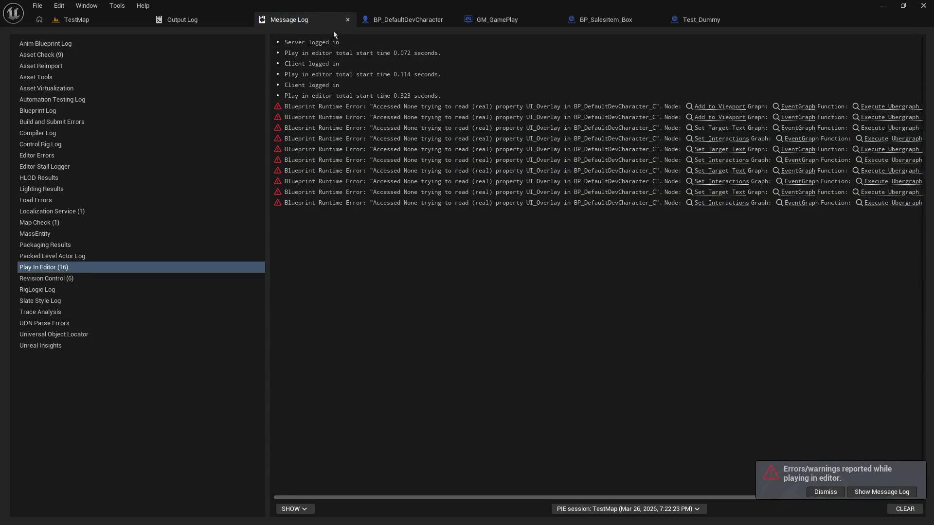
click(610, 20)
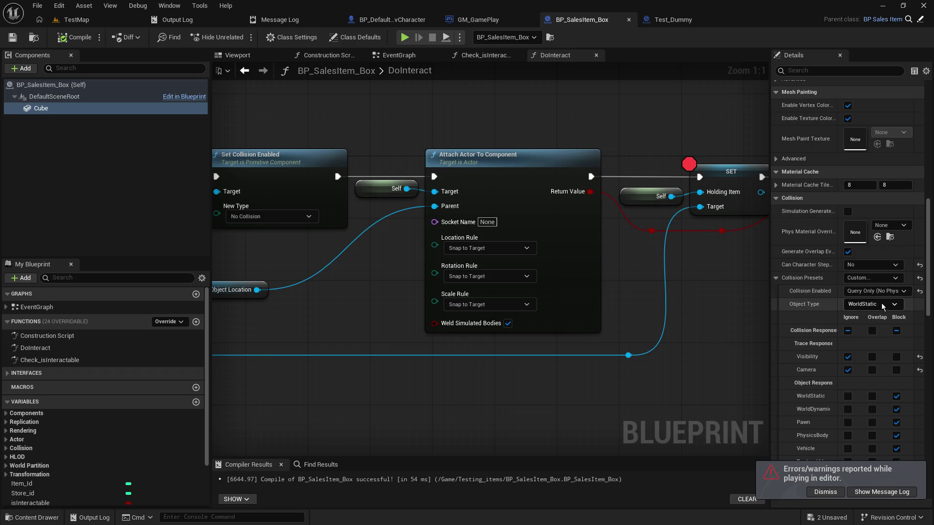
- Keep the Cube's object type WorldStatic, then open and close the shelf's BP_DevShelf1 blueprint
click(892, 305)
click(892, 305)
click(89, 20)
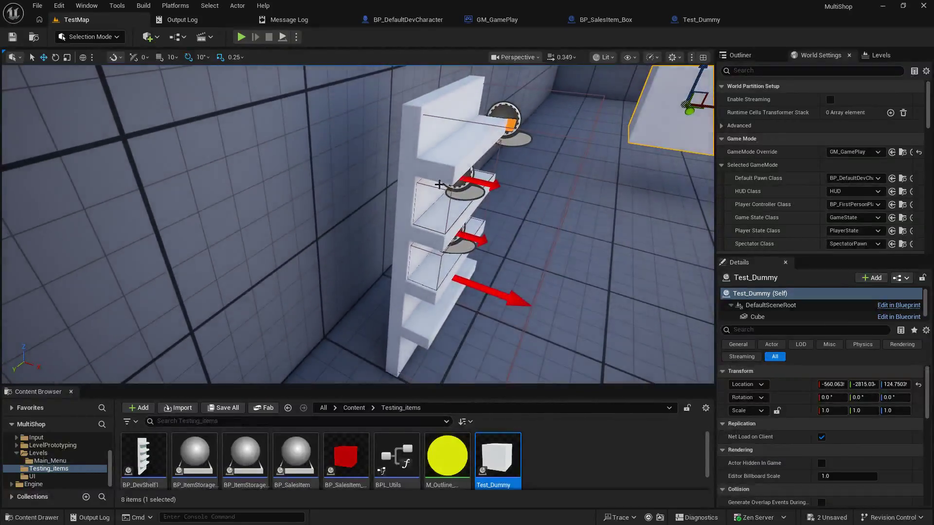
click(413, 150)
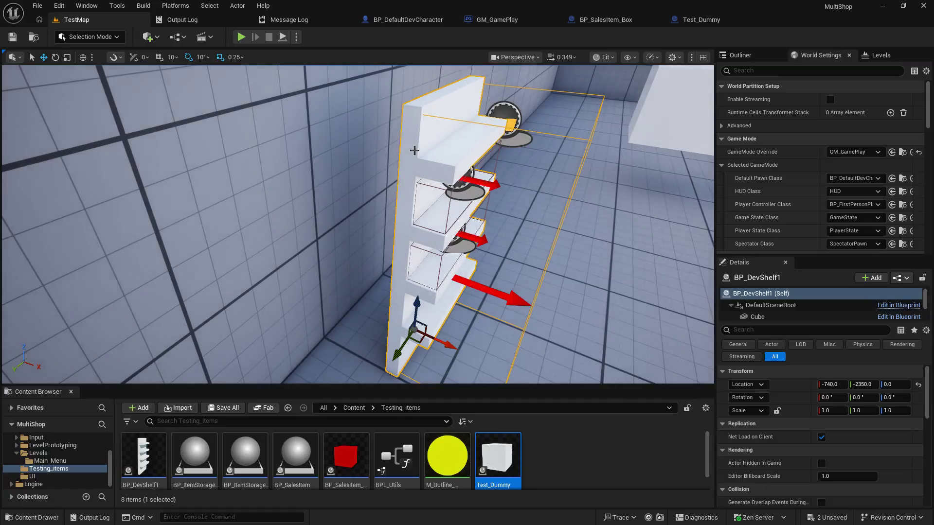
click(896, 314)
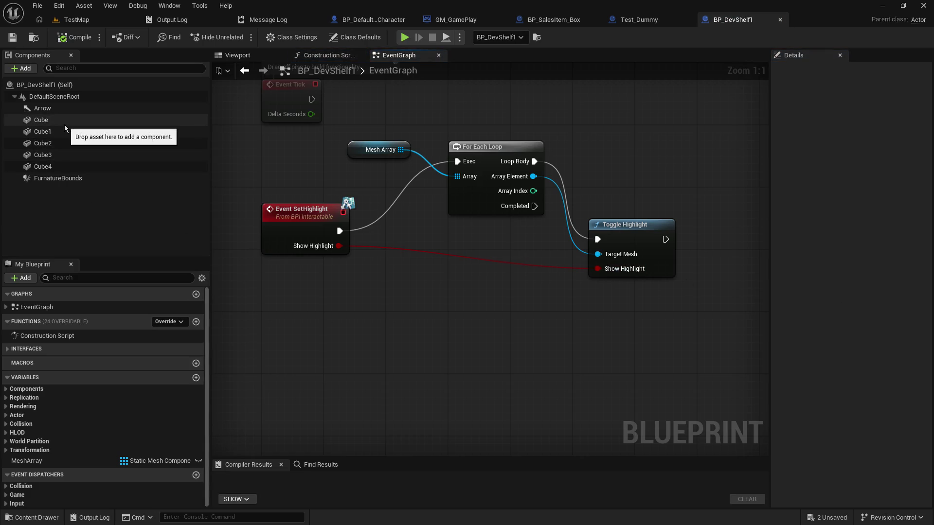
click(780, 20)
- Return to the level and select one shelf compartment
click(86, 20)
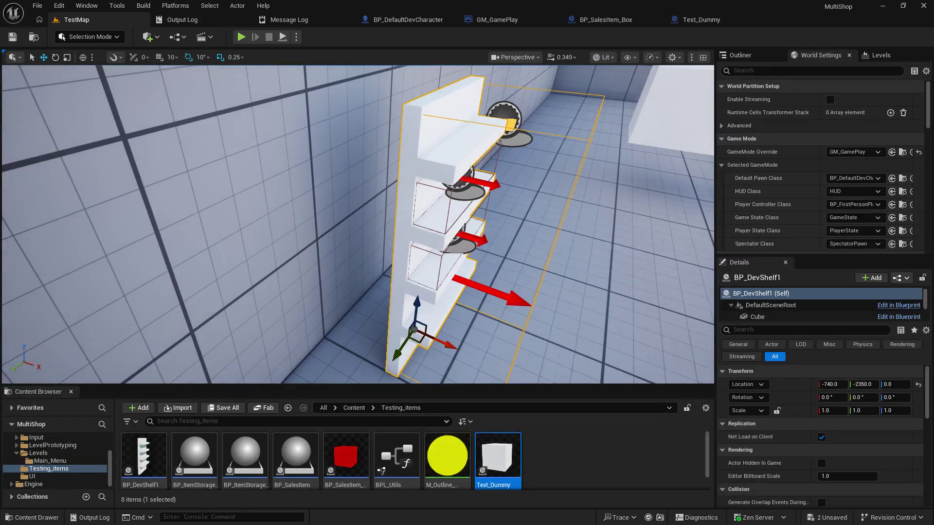
click(449, 213)
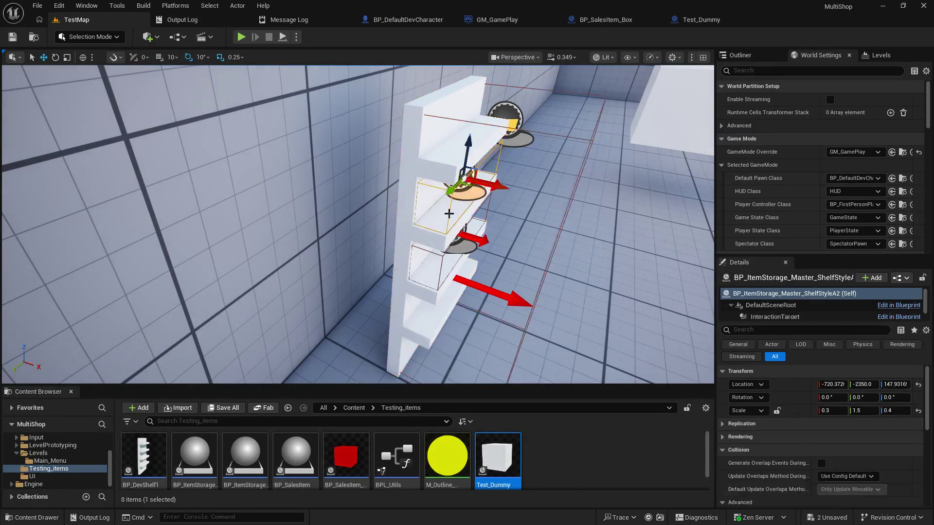
- Open BP_ItemStorage_Master and compare its InteractionTarget collision with the sales box's Cube
click(894, 306)
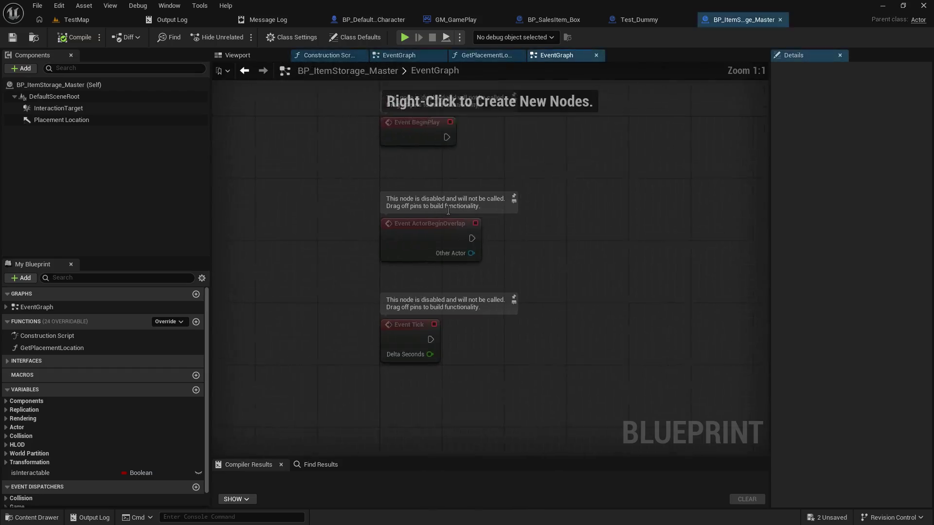
click(235, 56)
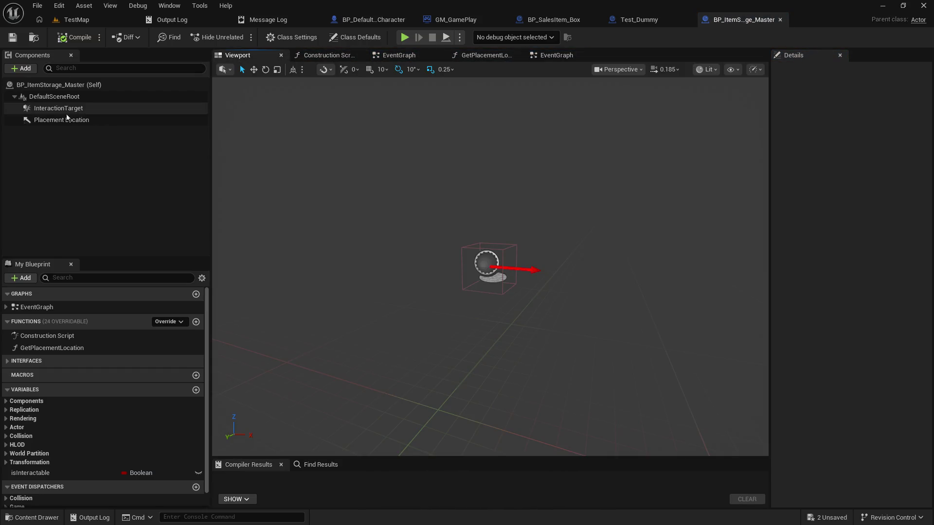
click(110, 109)
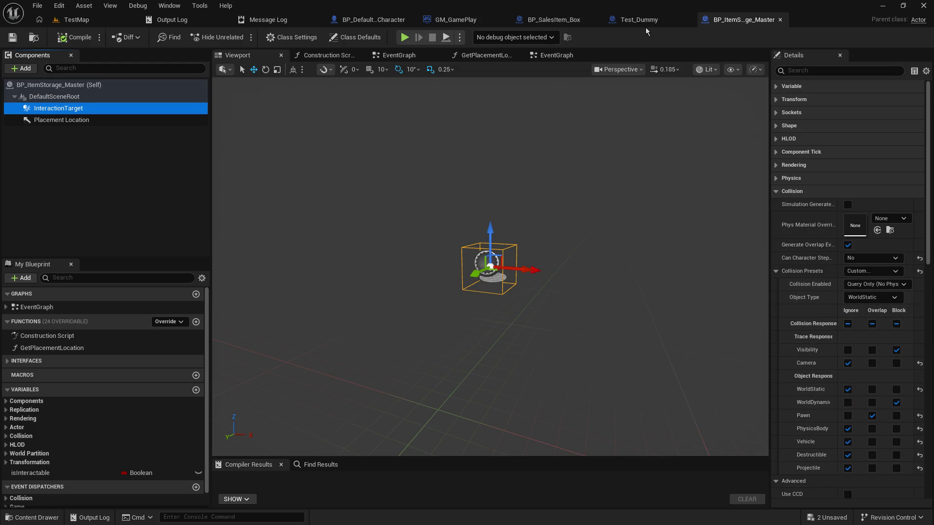
click(554, 22)
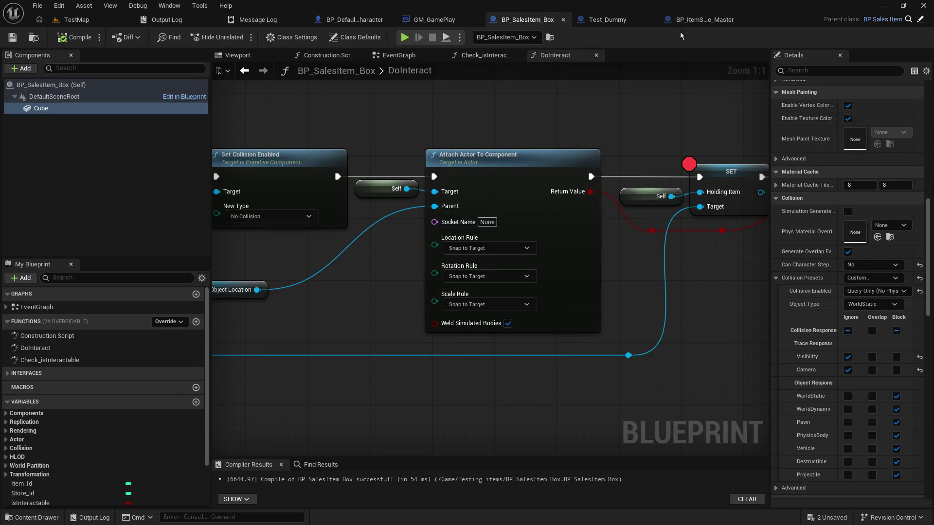
click(722, 25)
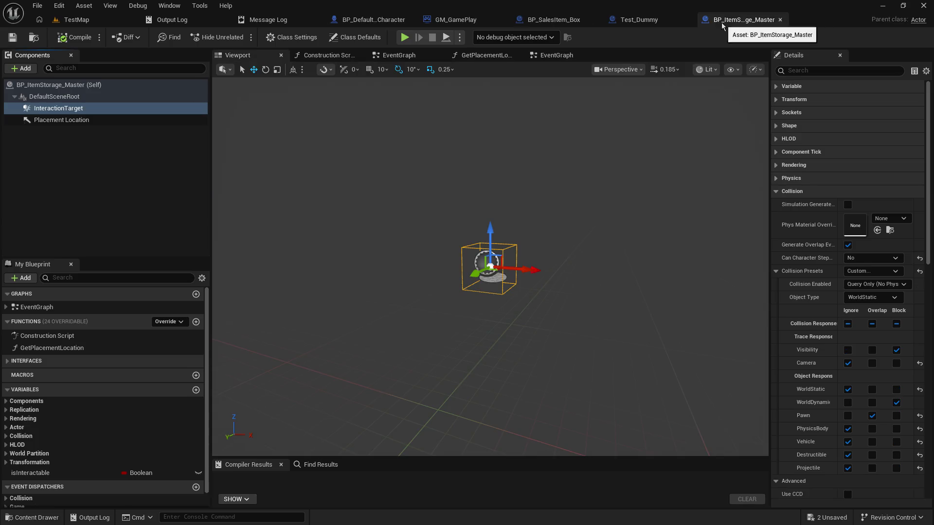
click(555, 24)
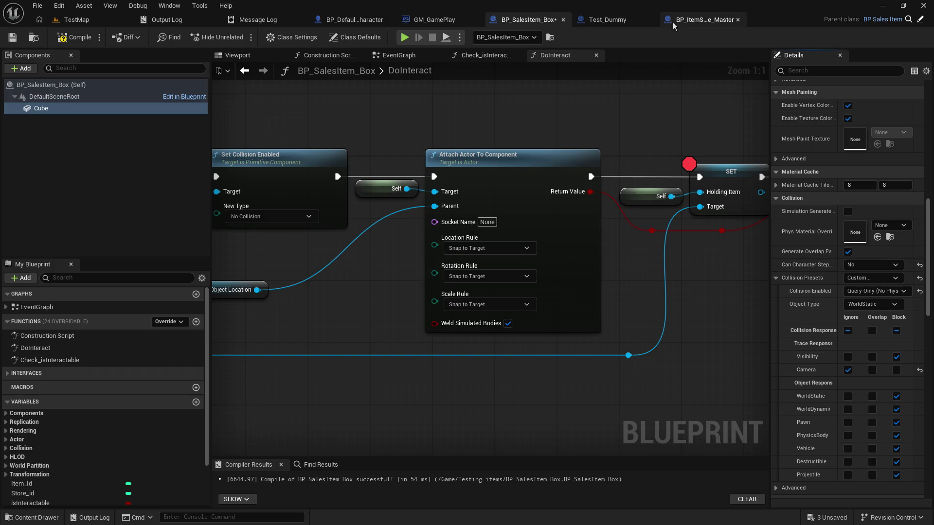
click(705, 19)
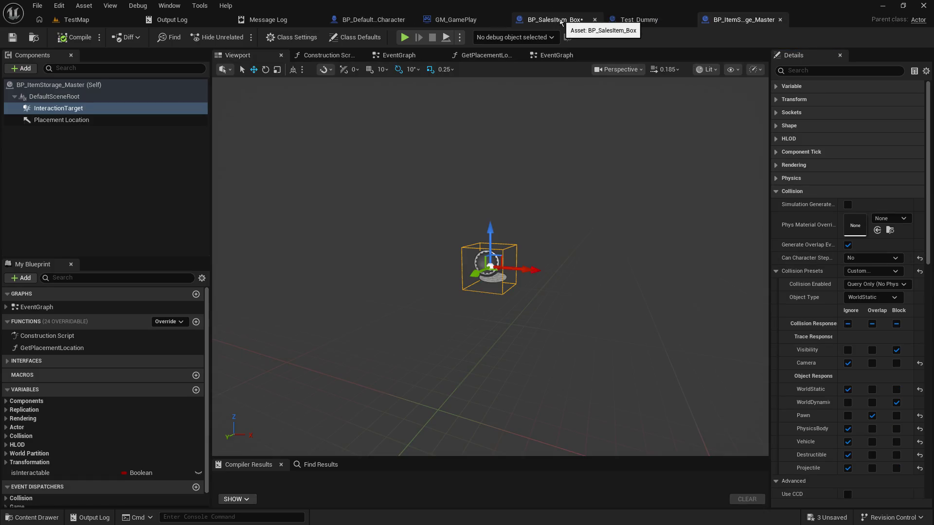
- Set the sales box's Cube to Overlap Pawn and Block WorldDynamic, matching the shelf
click(555, 20)
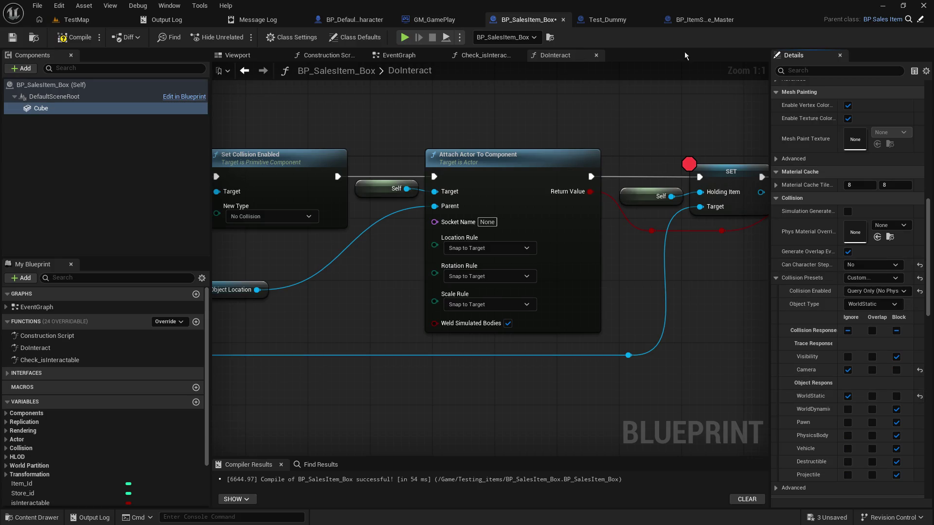
click(694, 21)
click(548, 21)
click(689, 20)
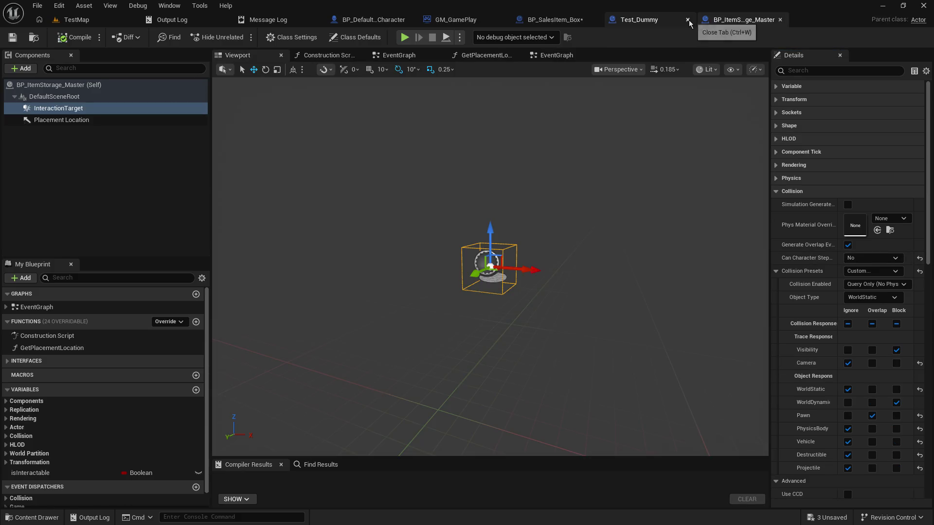
click(540, 20)
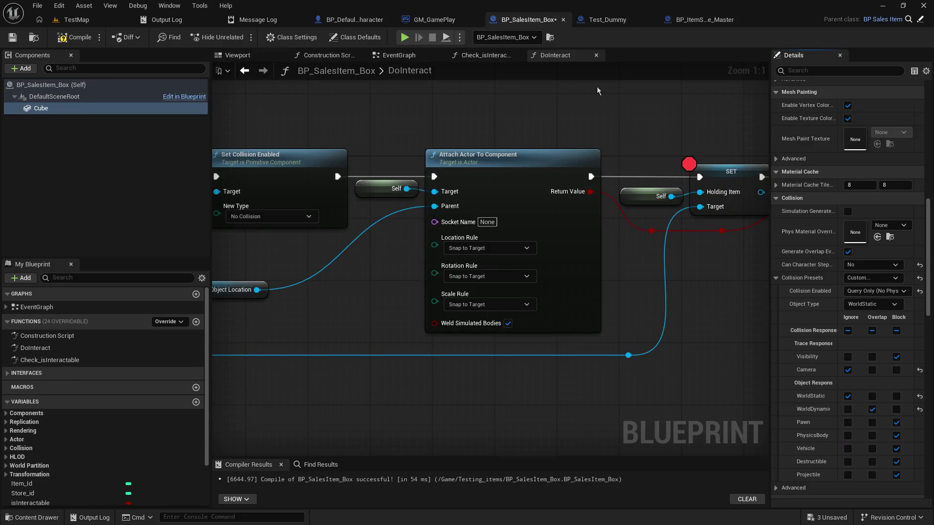
click(872, 422)
click(896, 409)
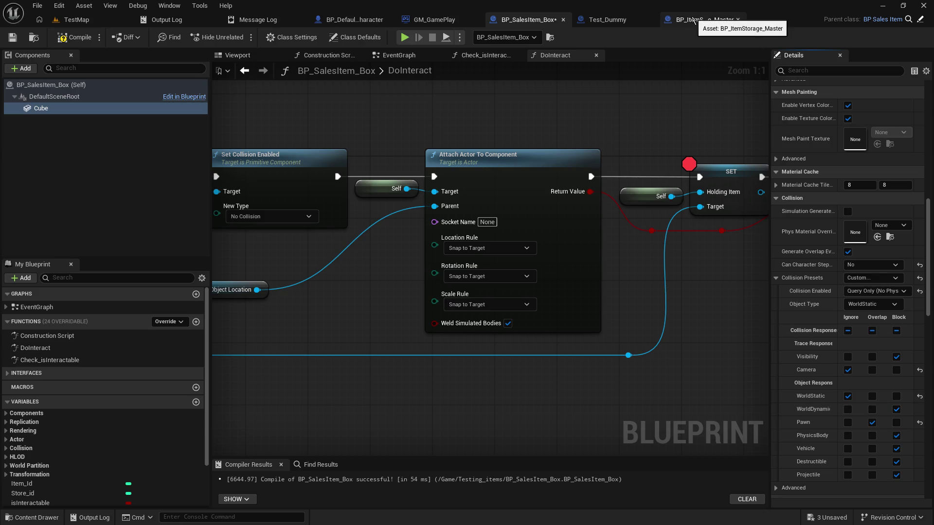
click(693, 19)
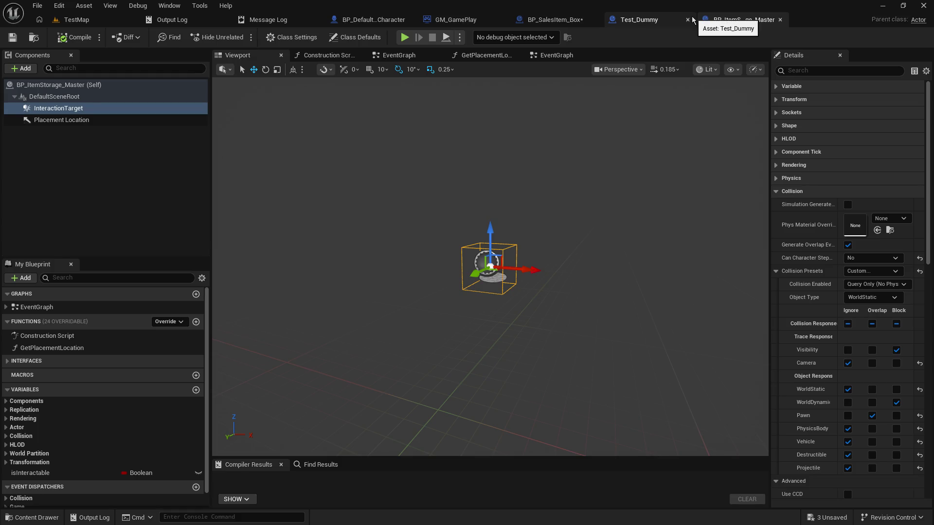
scroll(867, 329, down, 2)
scroll(866, 329, down, 2)
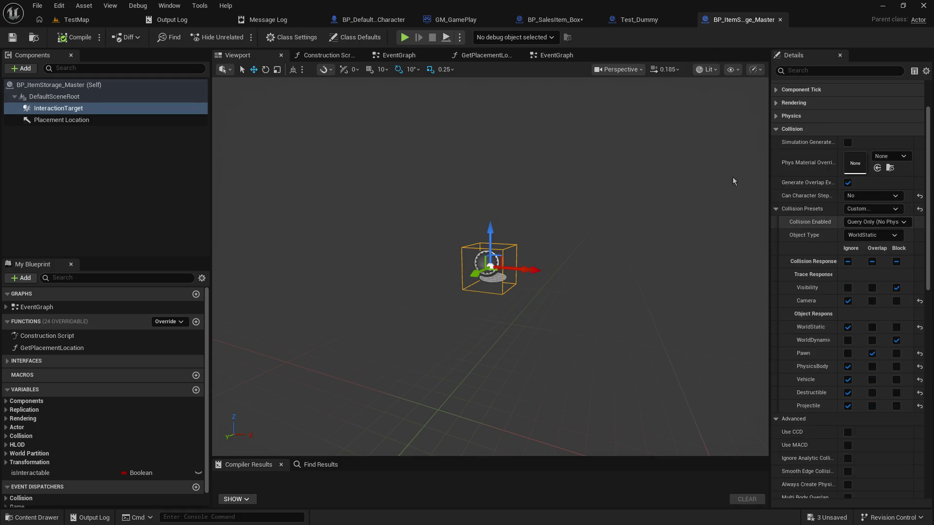
- Set the Cube to Ignore PhysicsBody, Vehicle and Projectile, compile, and start a play test
click(540, 20)
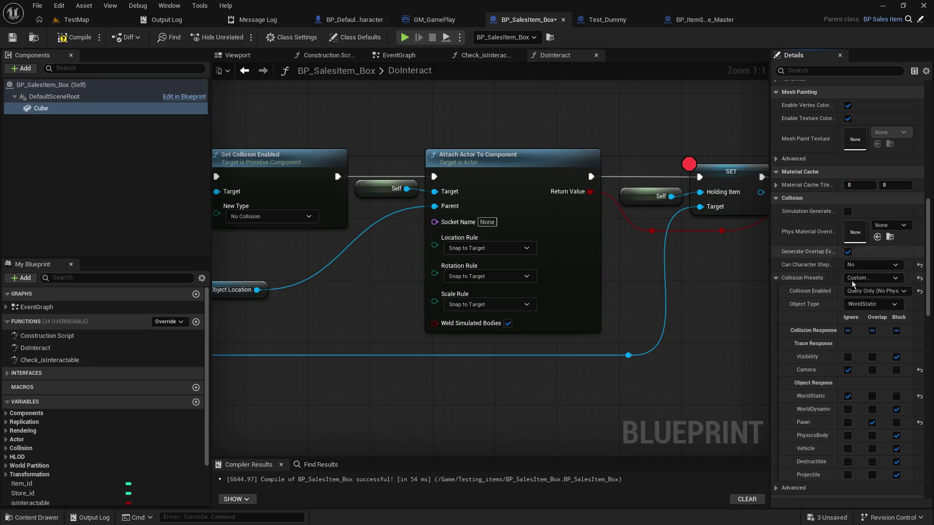
click(847, 435)
click(847, 447)
click(847, 475)
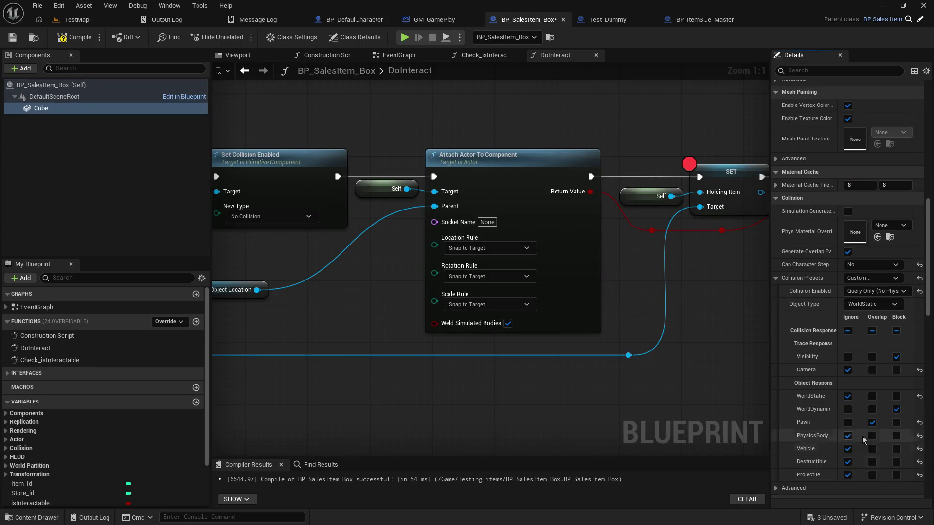
scroll(864, 474, down, 2)
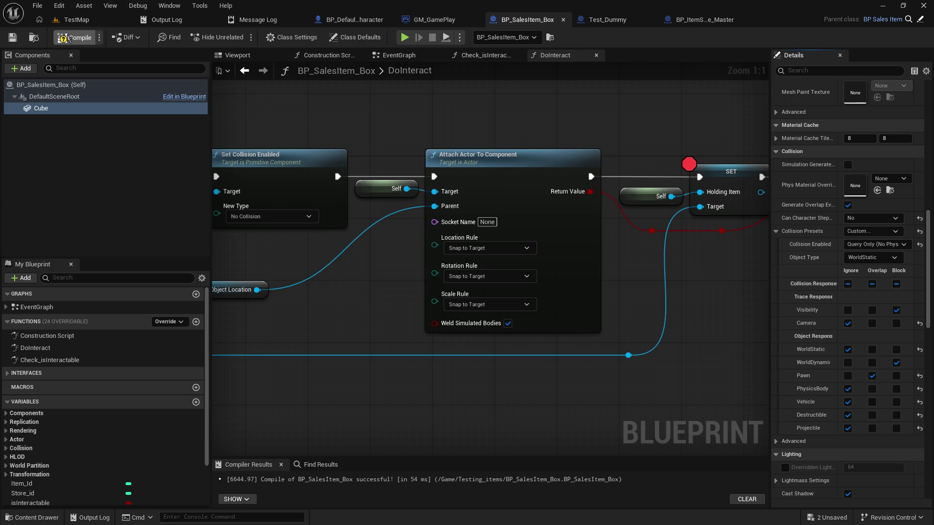
click(73, 20)
click(235, 37)
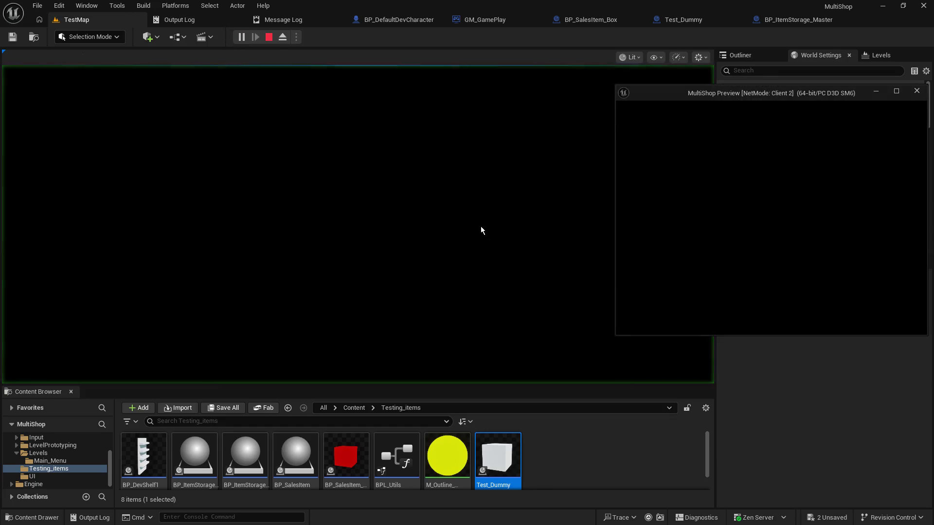
- Walk to the orange cube, pick it up, resume past the DoInteract breakpoint and stop the play test
click(475, 250)
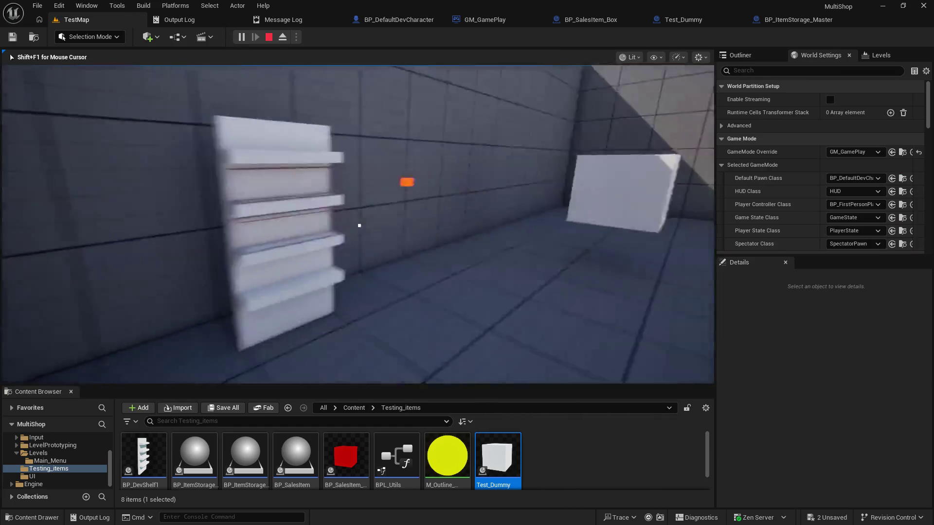
key(w)
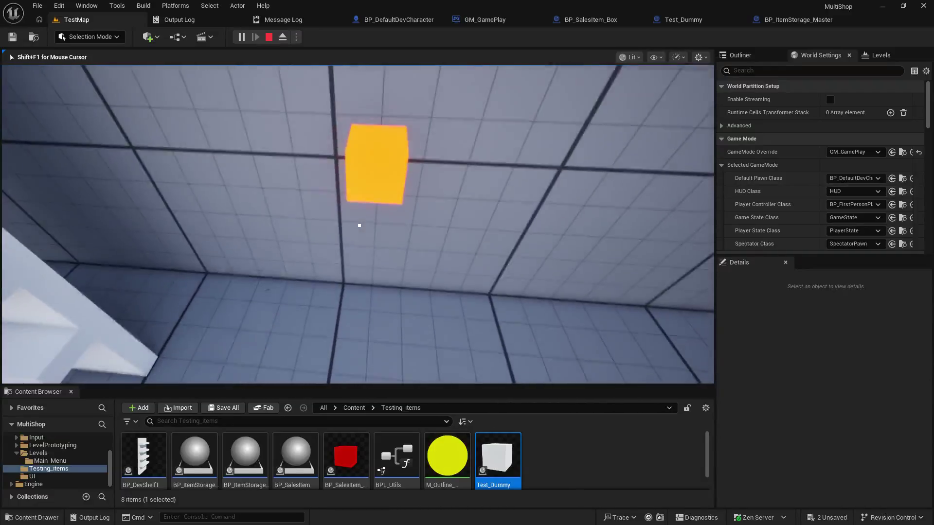
click(359, 226)
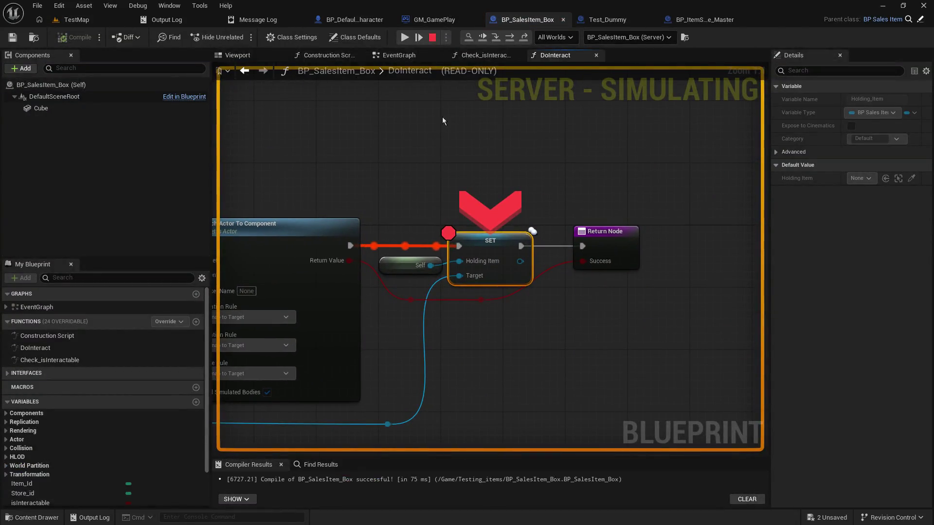
click(404, 38)
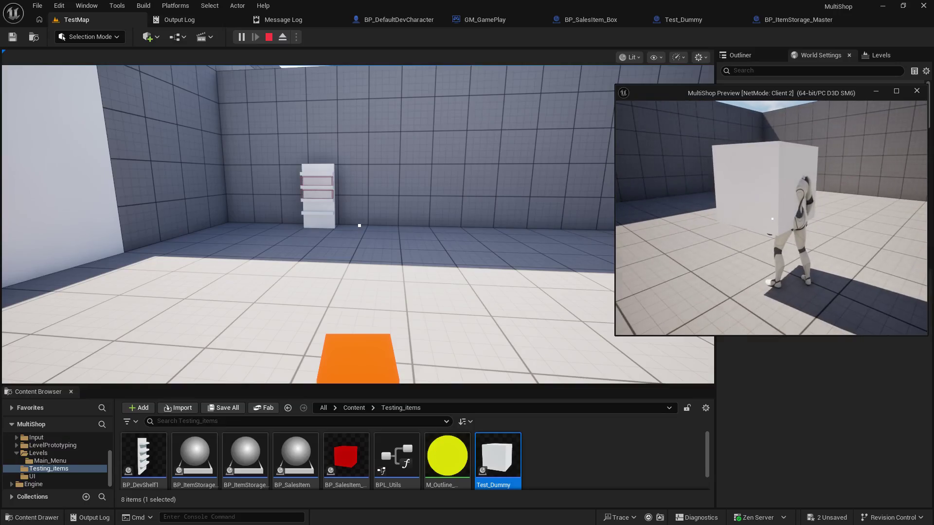
key(Escape)
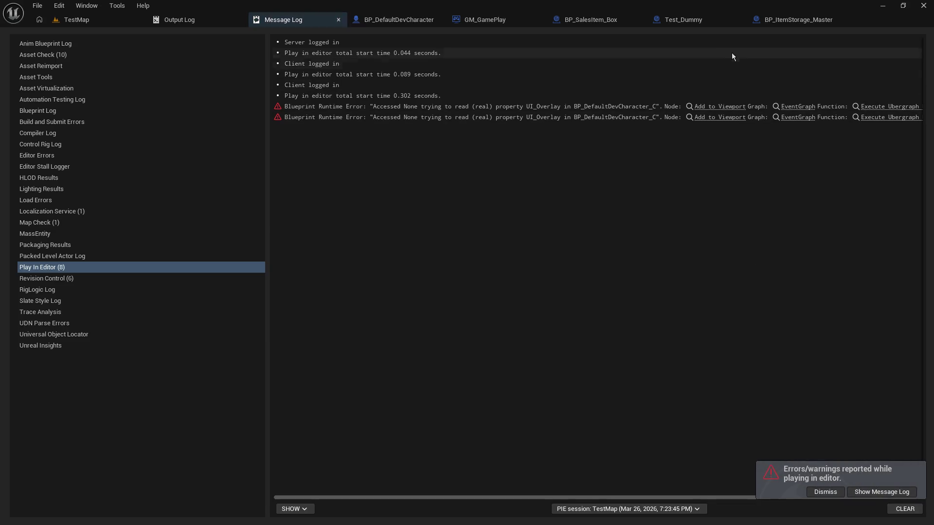
- Close Test_Dummy, delete the test node group from GM_GamePlay and compile the game mode
click(740, 21)
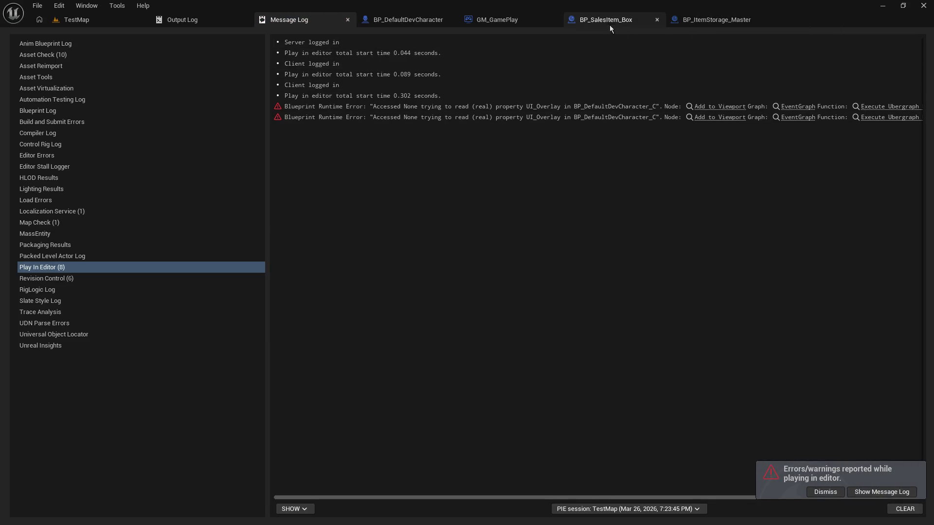
click(497, 20)
mouse_move(358, 153)
mouse_down()
mouse_move(510, 201)
mouse_move(342, 141)
mouse_move(728, 293)
mouse_move(722, 279)
mouse_up()
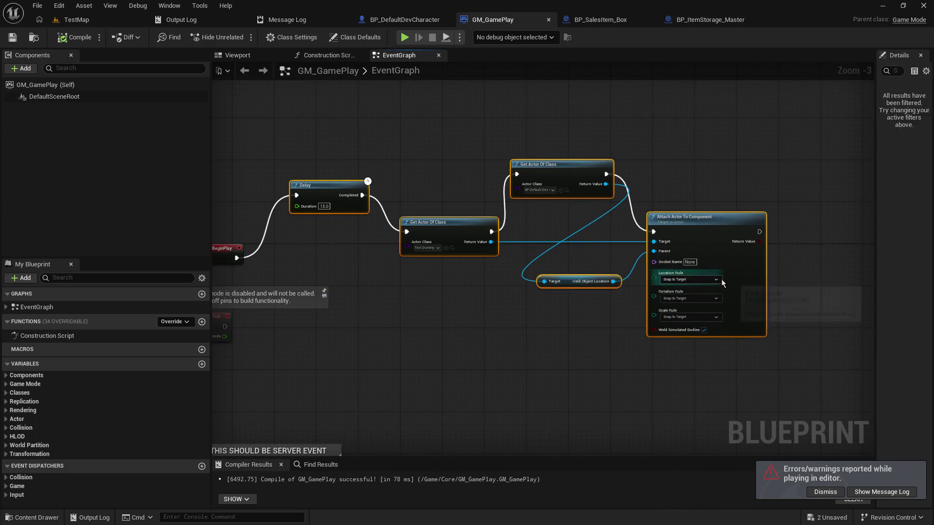
key(Delete)
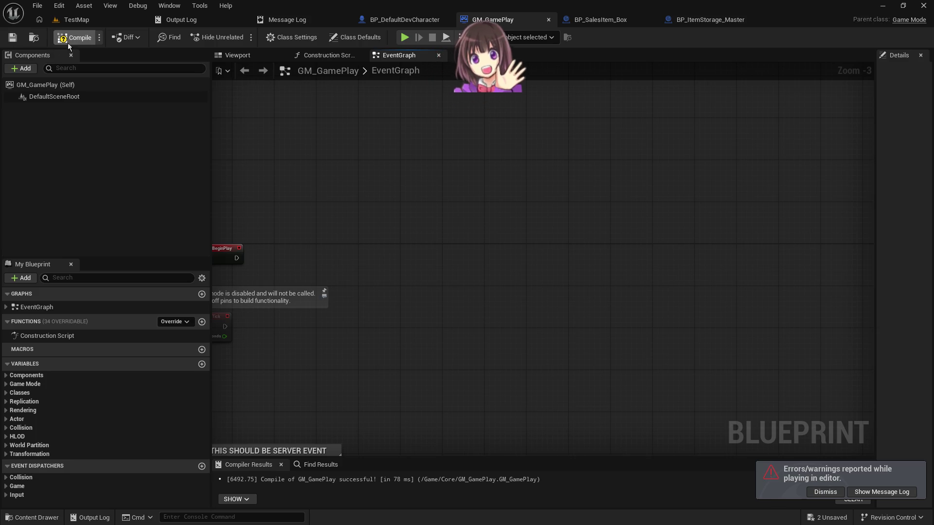
click(67, 37)
- Delete the Test_Dummy cube from TestMap, save all, and start a multiplayer play test
click(73, 20)
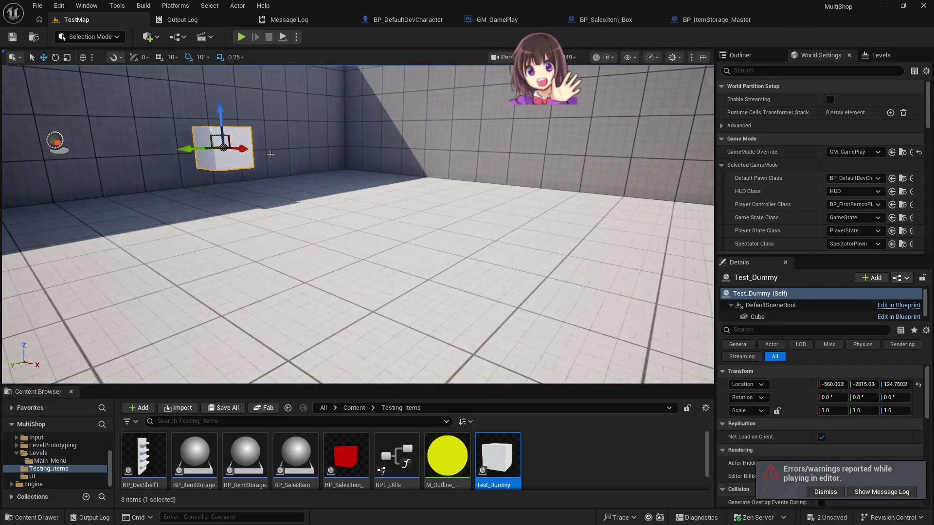
key(Delete)
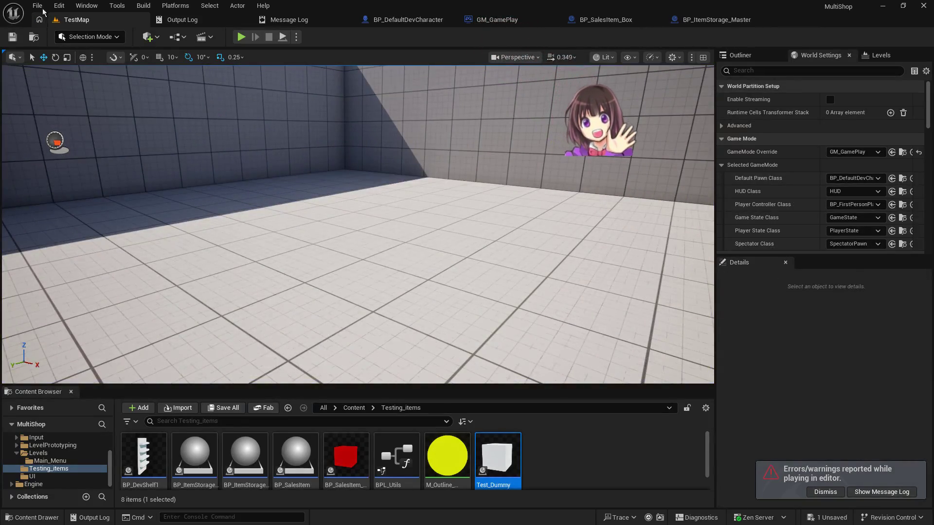
click(37, 5)
click(76, 144)
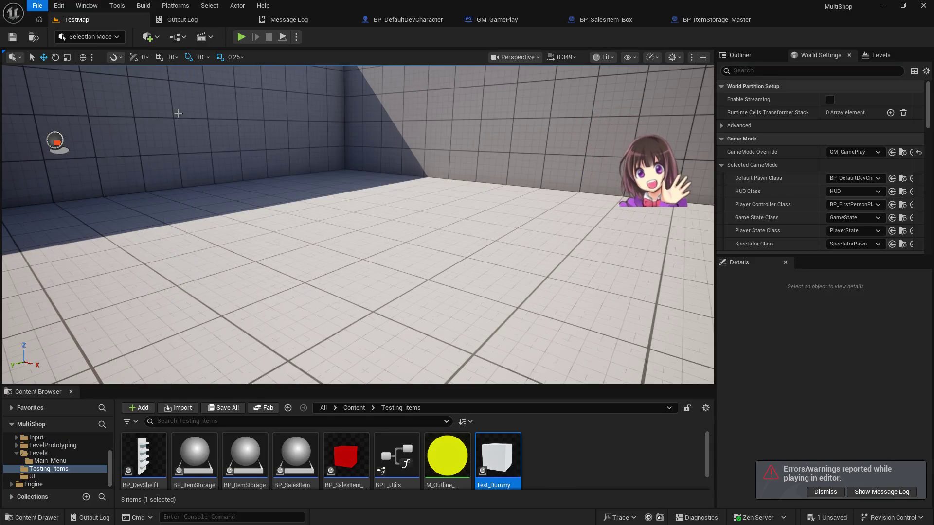
click(241, 37)
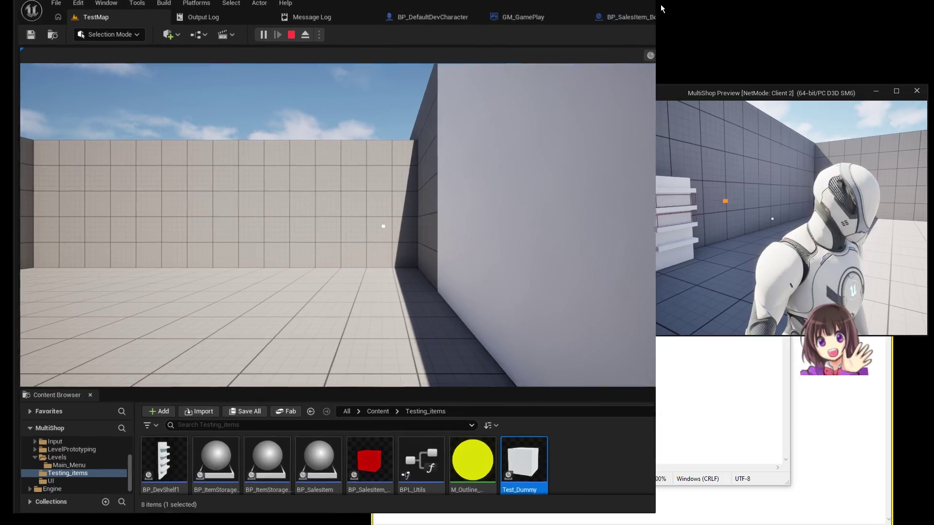
- Briefly run the server view past the breakpoint, end that session and start a fresh multiplayer test
key(super+Down)
click(269, 221)
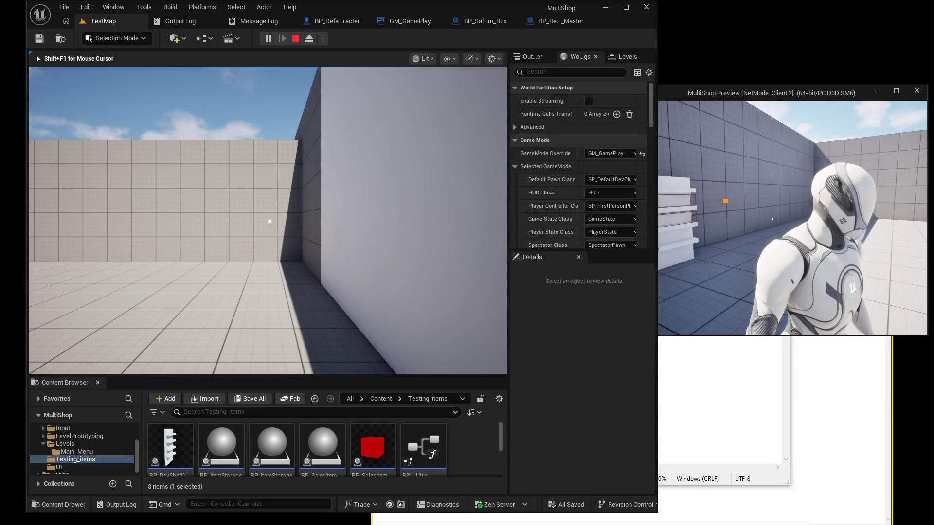
key(e)
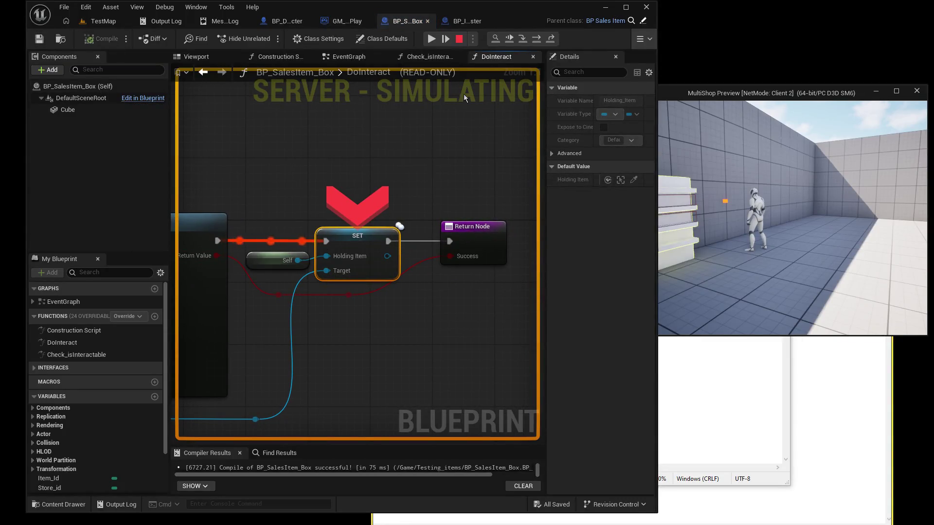
click(429, 39)
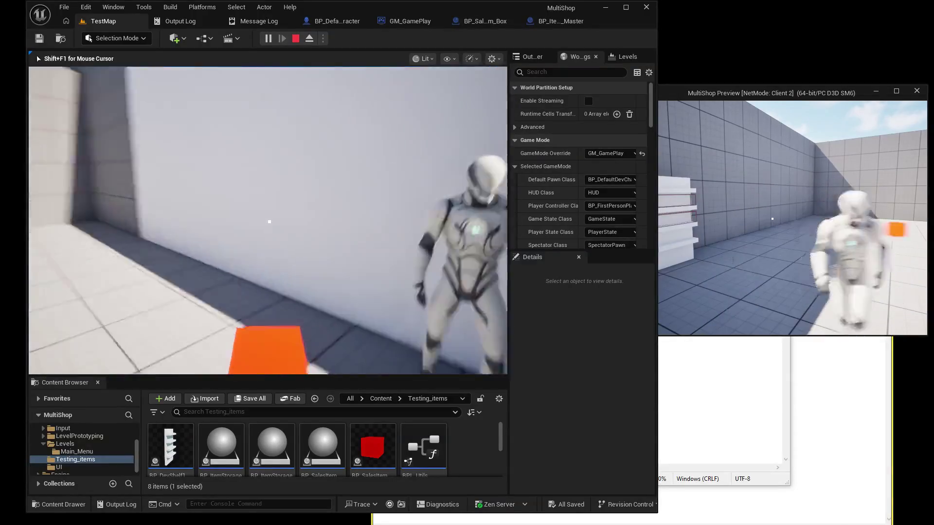
key(Escape)
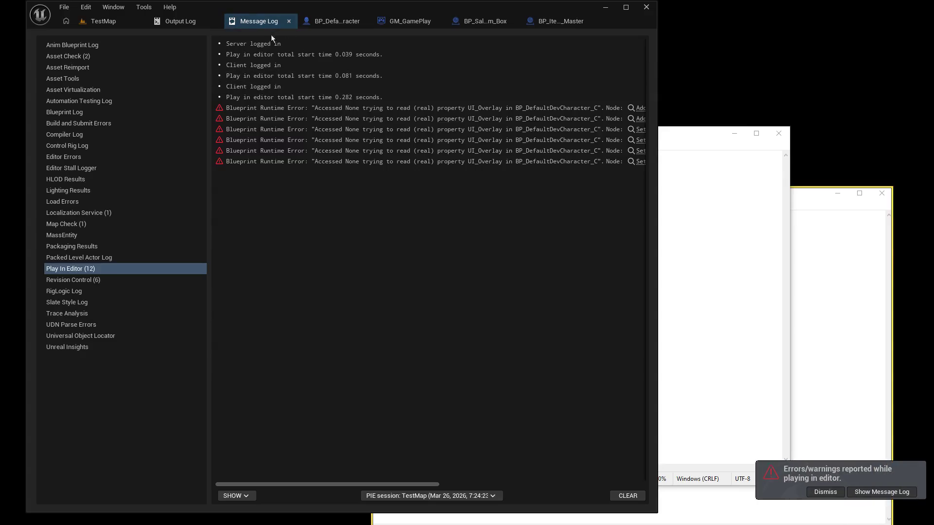
click(90, 25)
click(268, 38)
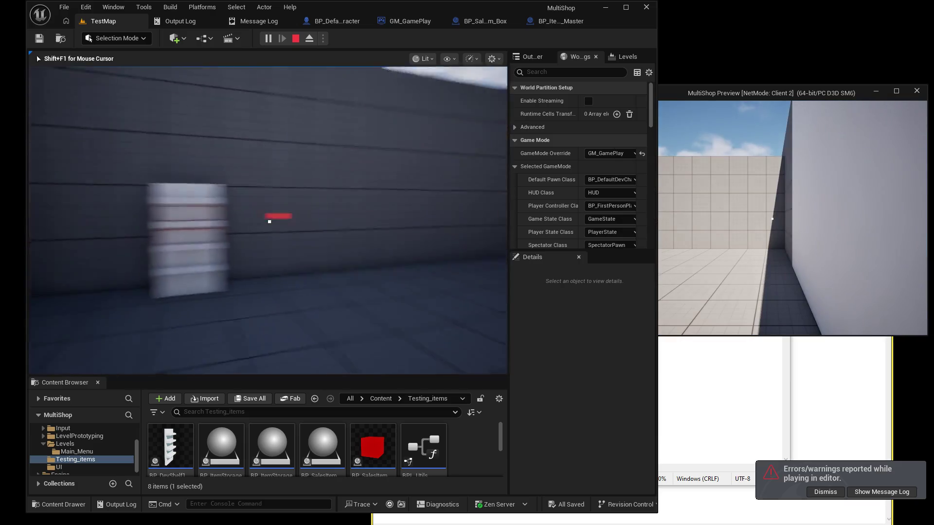
- Switch to the client preview, walk up to the orange box and pick it up as the client
key(w)
click(632, 192)
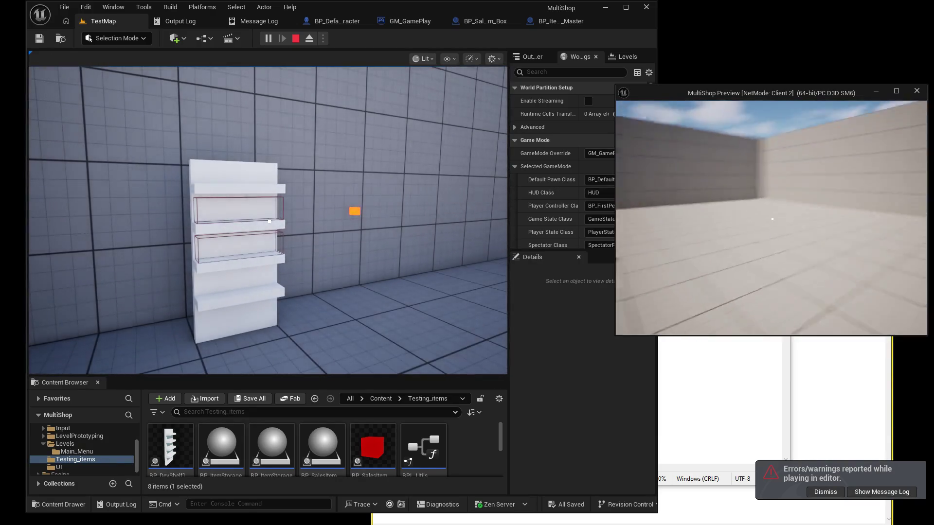
key(w)
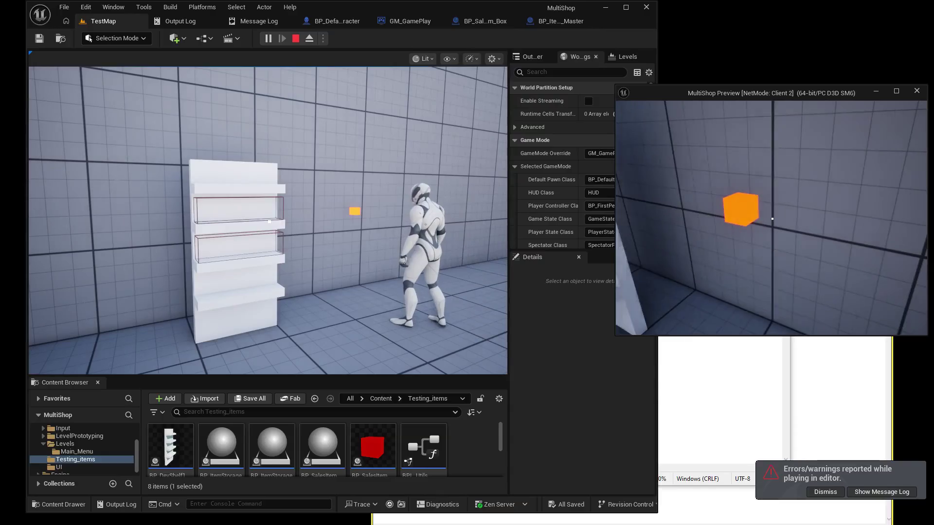
key(w)
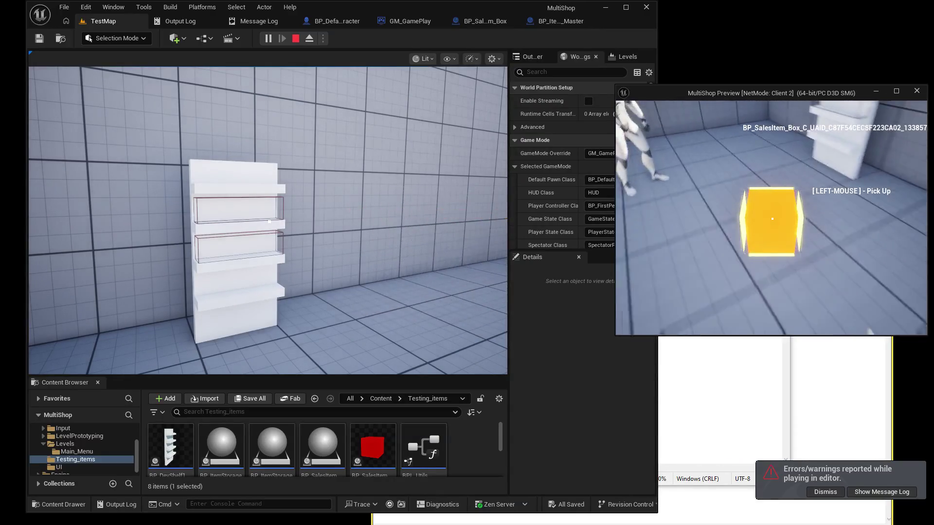
click(772, 218)
- Carry the box to the shelf, place it, take it back, then stop the session and return to TestMap
key(w)
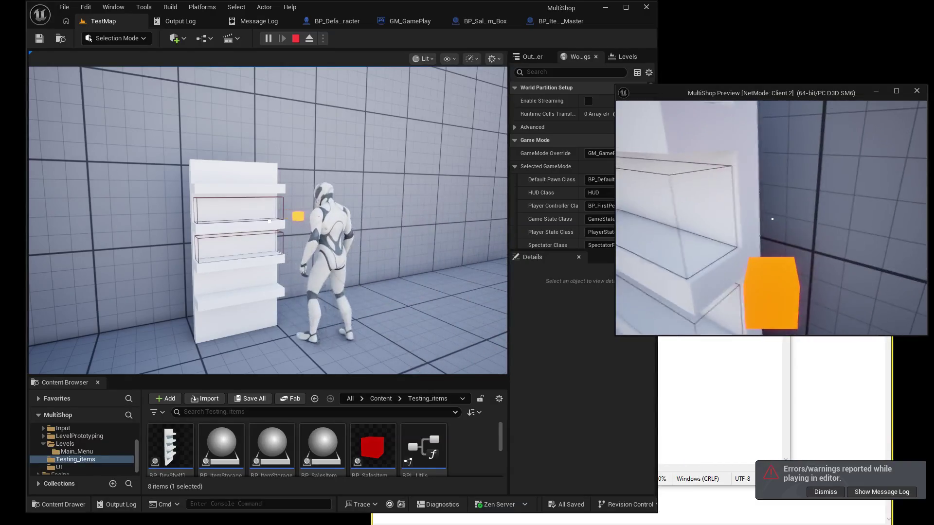
key(w)
key(s)
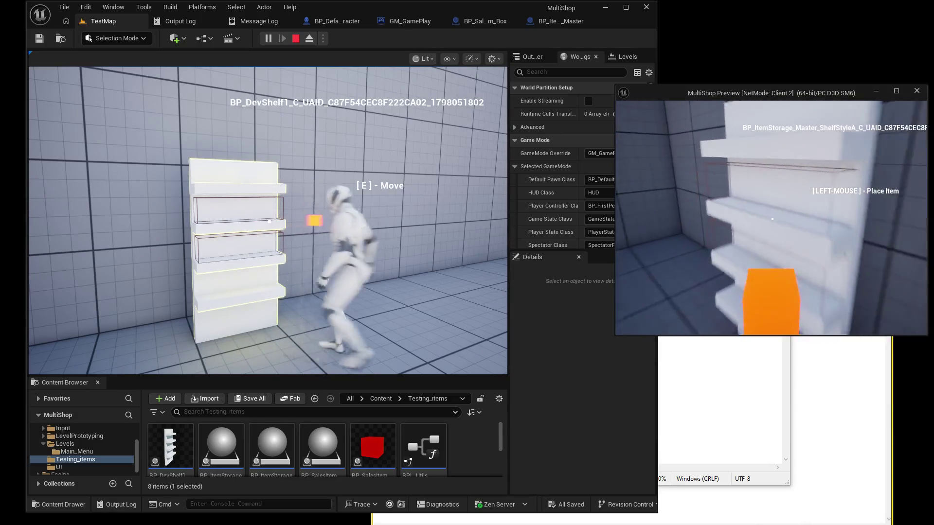
click(772, 218)
click(773, 219)
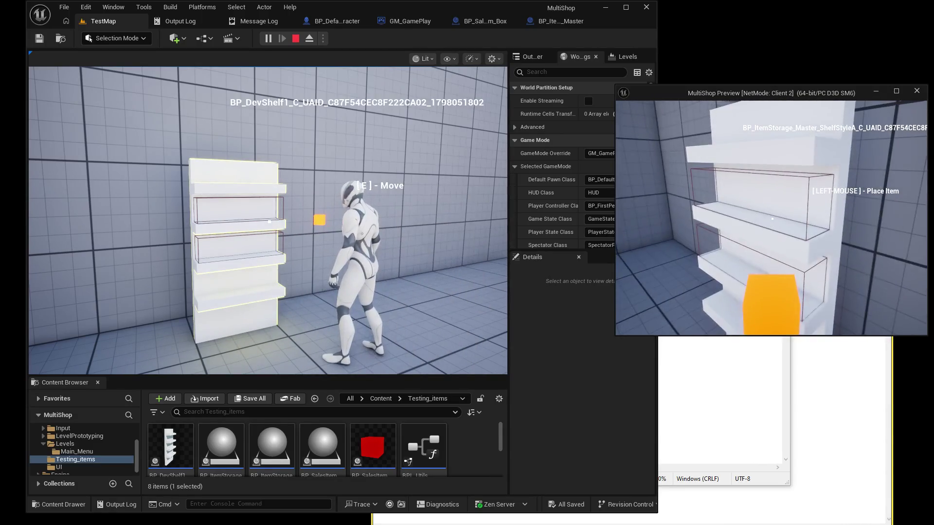
key(s)
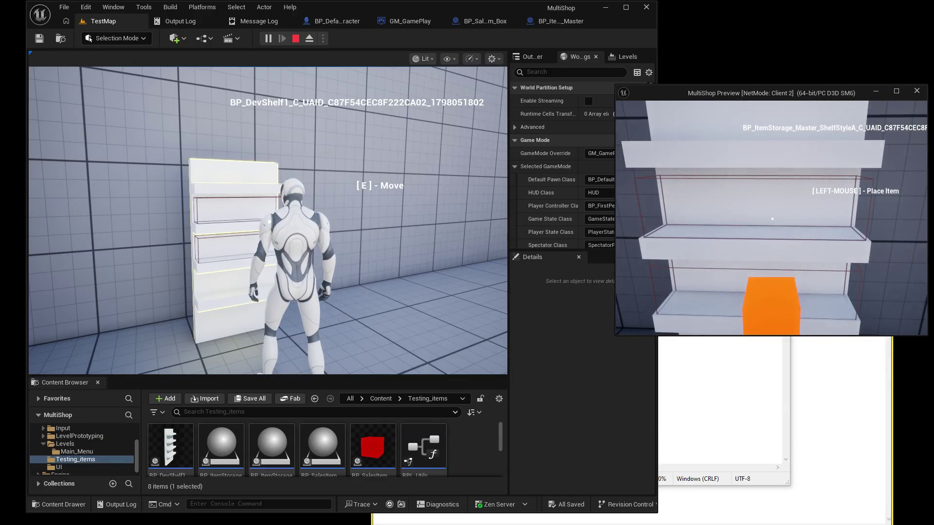
key(w)
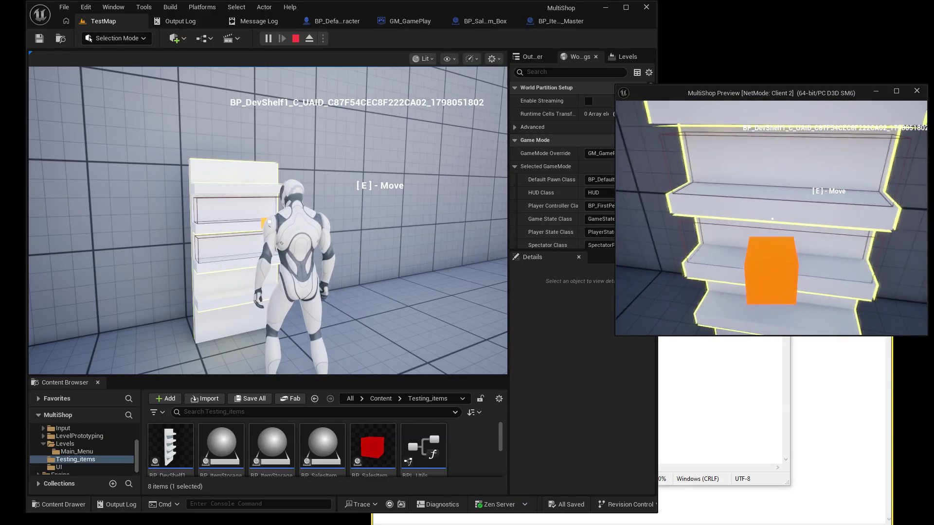
key(Escape)
click(106, 21)
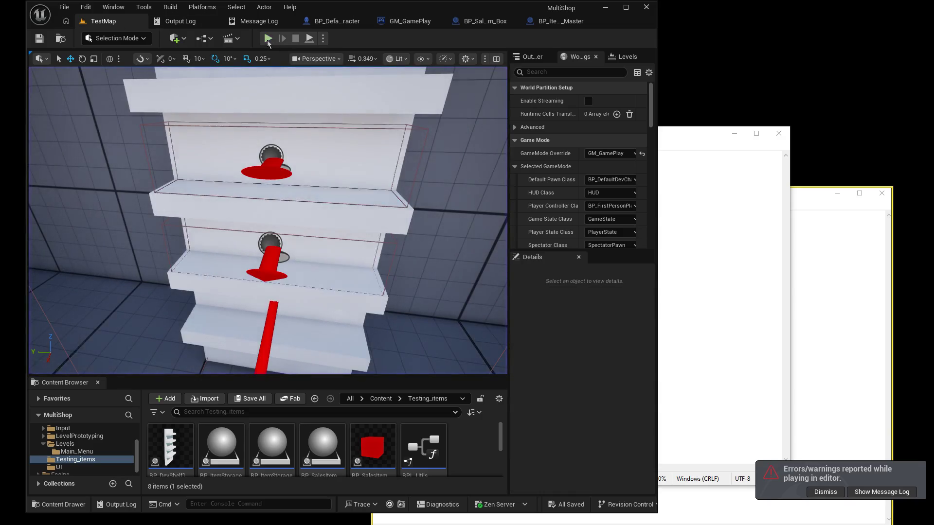
- Run another quick test picking up and shelving the cube, stop it and maximize the editor
click(268, 39)
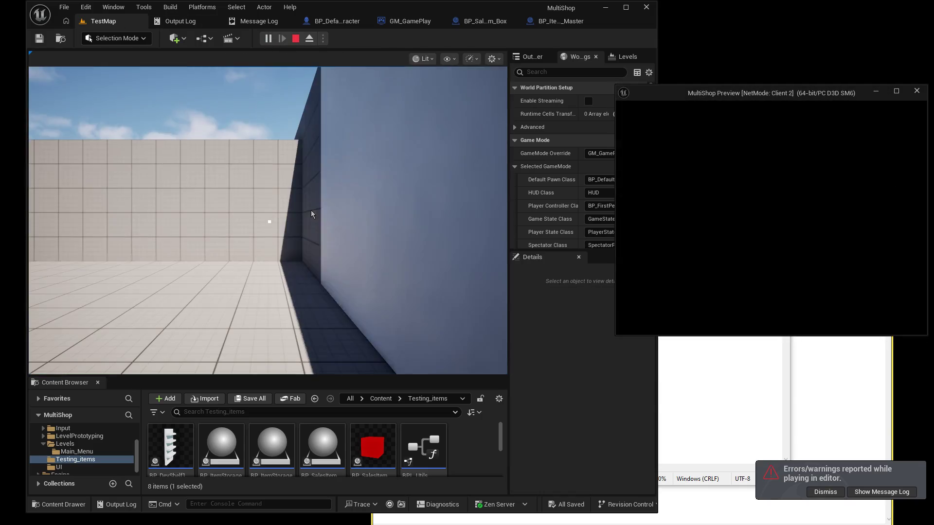
click(312, 214)
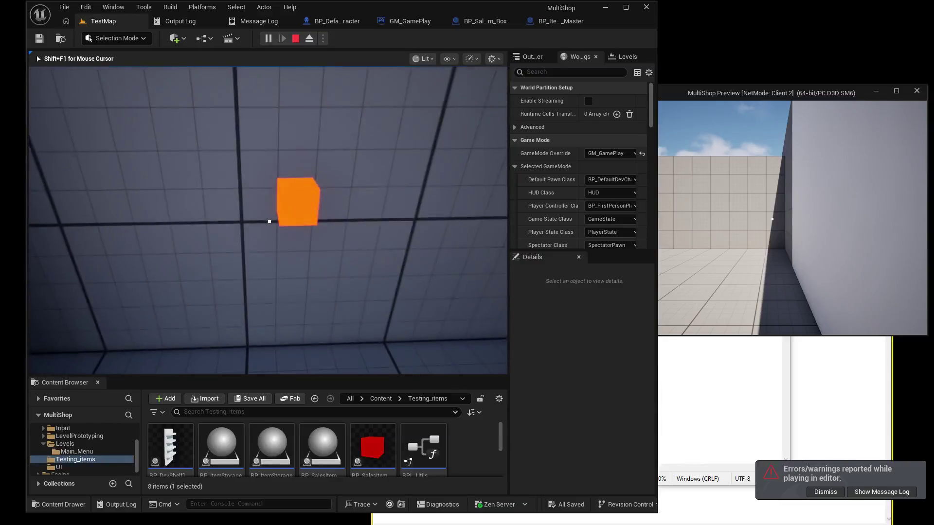
click(268, 221)
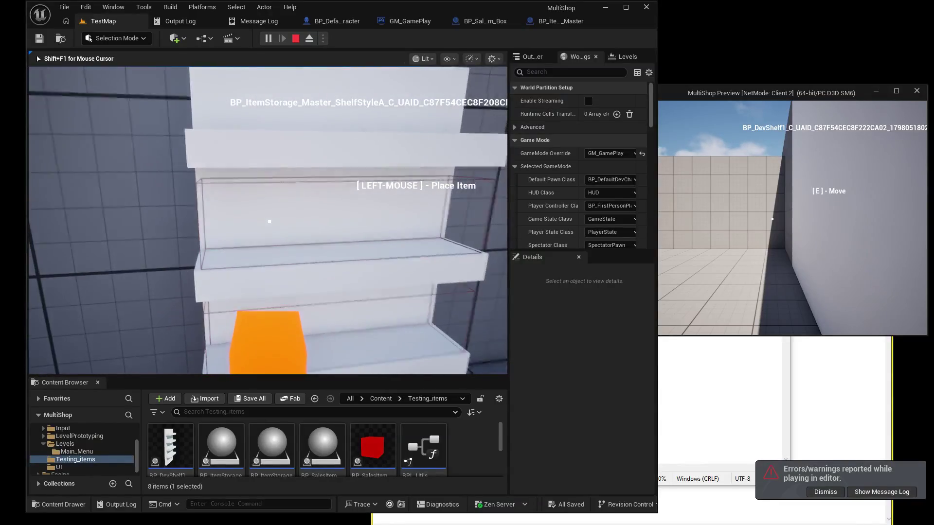
click(270, 221)
key(shift+F1)
key(Escape)
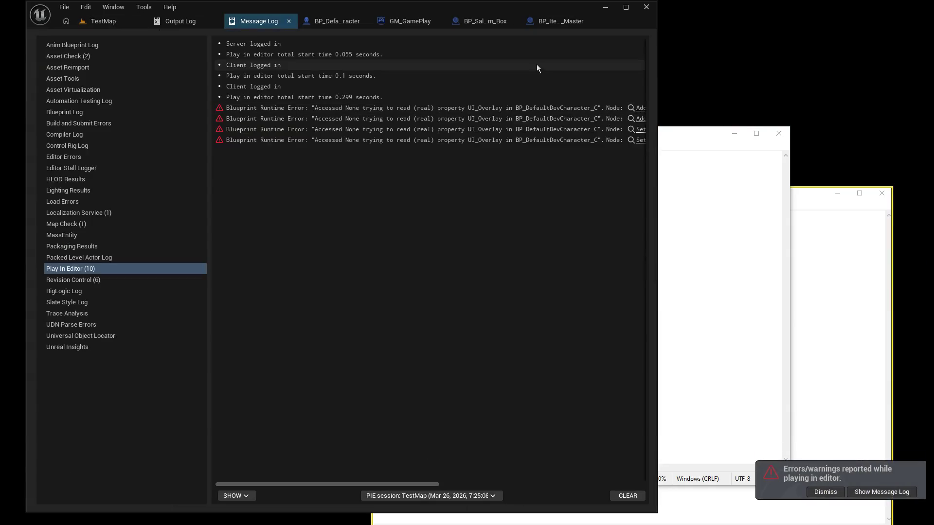
click(623, 8)
- Pan BP_DefaultDevCharacter's event graph to centre the SR_DoInteract and Do Interact pick-up/place nodes
click(436, 23)
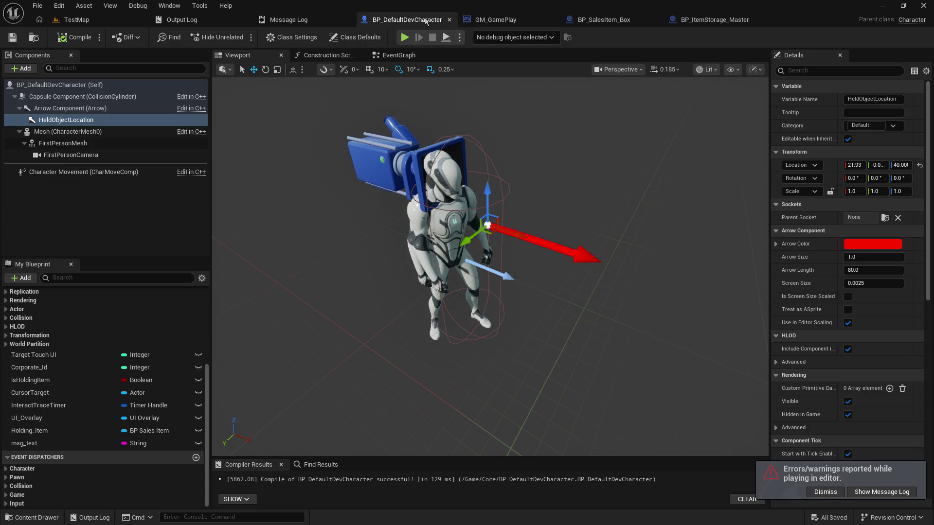
click(402, 58)
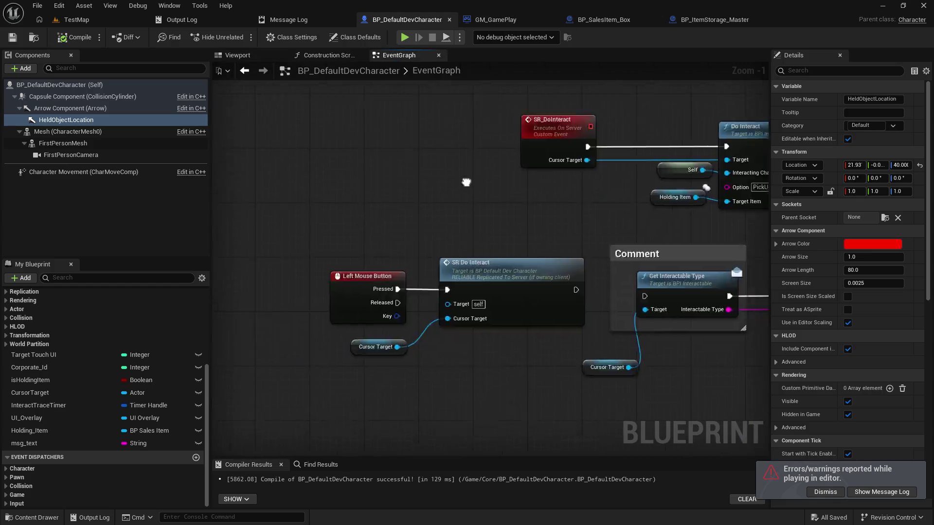
mouse_move(409, 183)
mouse_down()
mouse_move(248, 139)
mouse_move(274, 203)
mouse_up()
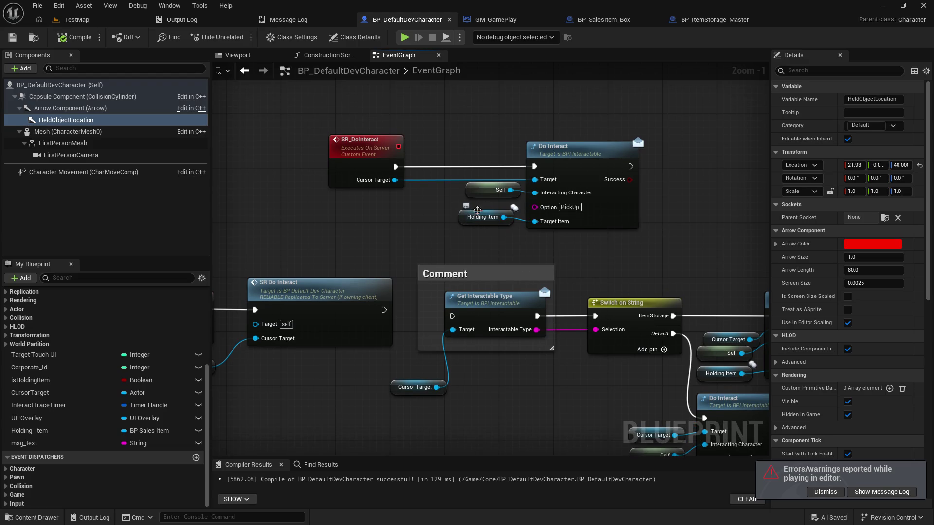
drag(429, 221, 408, 264)
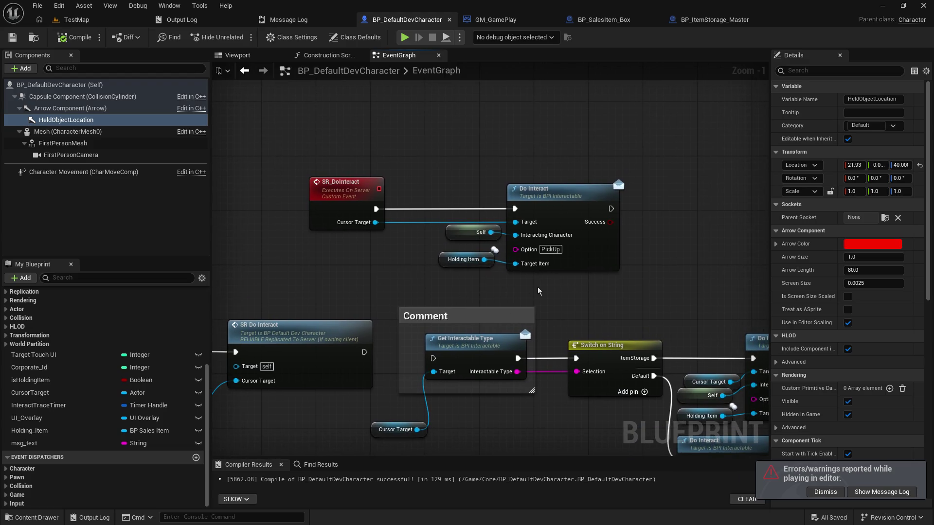
drag(553, 285, 488, 235)
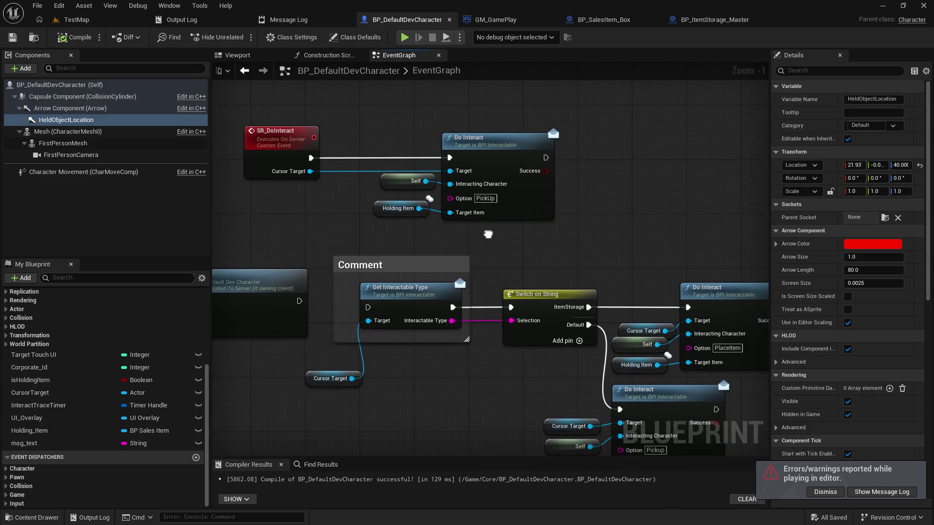
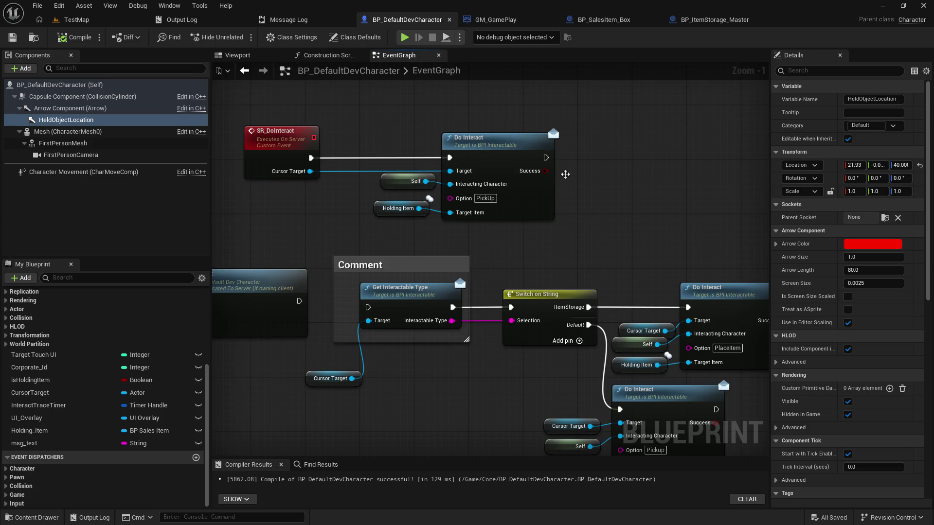
- Review the interact call nodes in the character graph, then return to the TestMap level with a larger Content Browser
drag(566, 173, 642, 177)
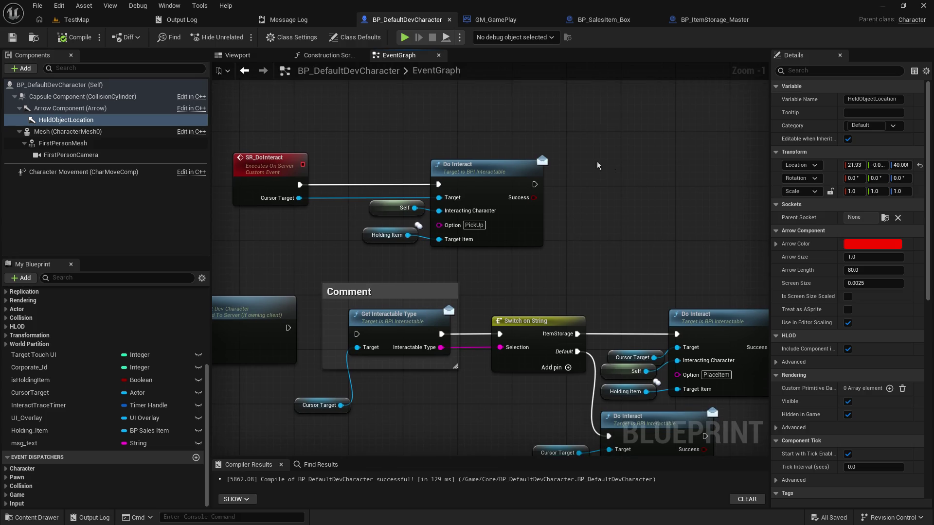
mouse_move(395, 118)
mouse_down()
mouse_move(547, 248)
mouse_move(609, 282)
mouse_up()
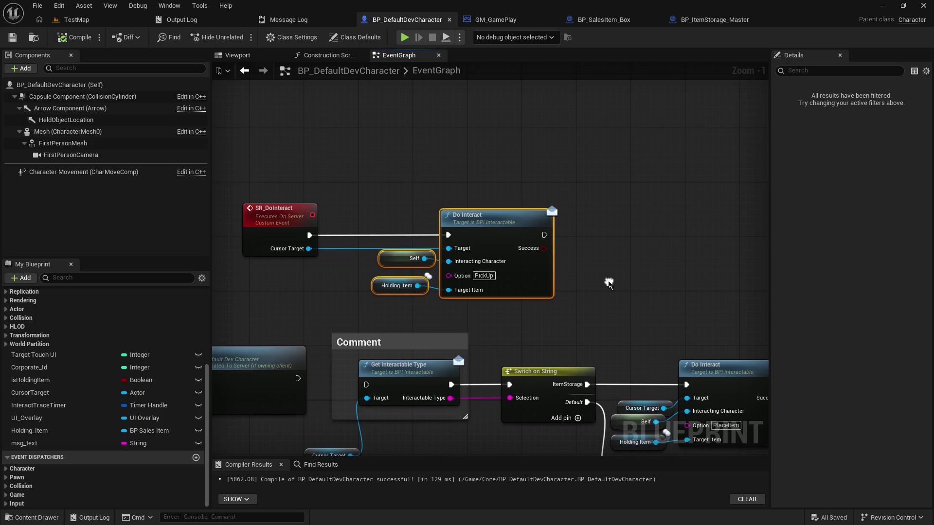
mouse_move(396, 170)
mouse_down()
mouse_move(628, 295)
mouse_move(423, 315)
mouse_up()
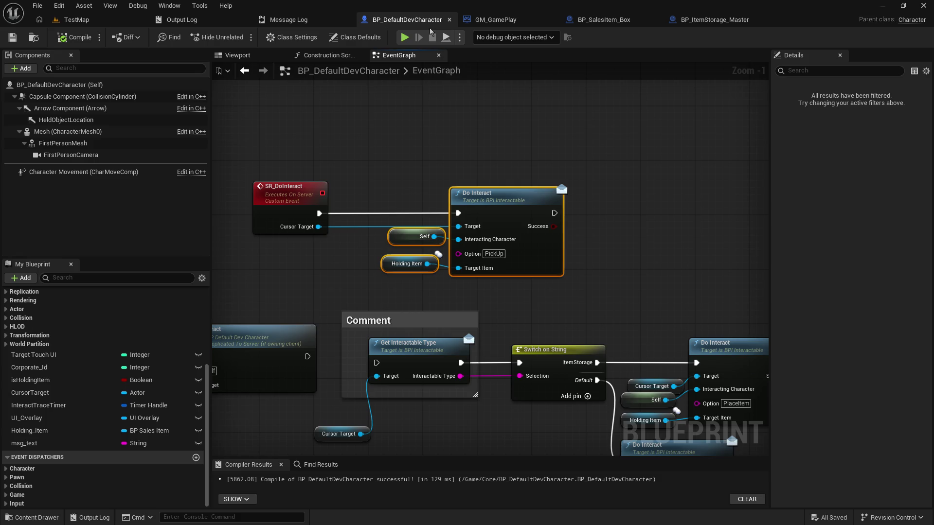
click(494, 20)
click(407, 21)
click(74, 19)
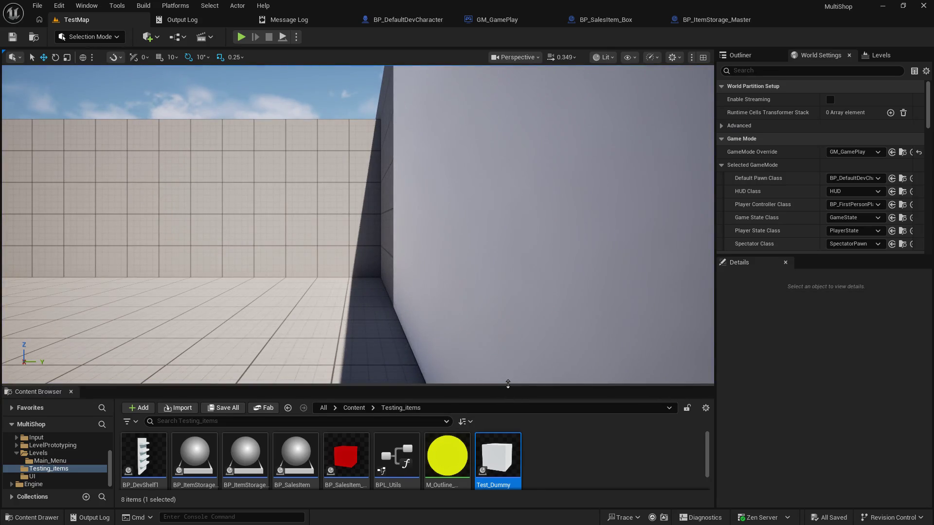
mouse_move(507, 385)
mouse_down()
mouse_move(535, 278)
mouse_move(534, 310)
mouse_up()
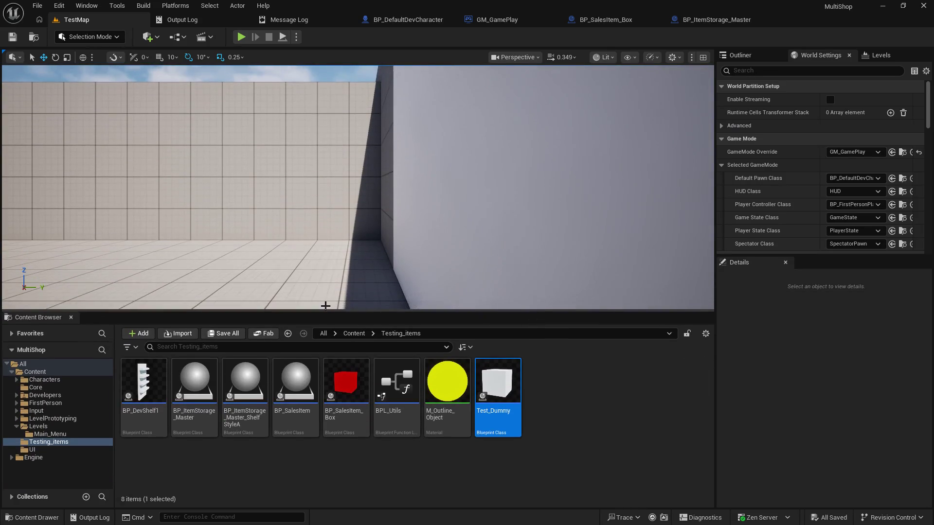
- Create an Actor Blueprint named Store_Manager in Content/Core and open it for editing
click(46, 381)
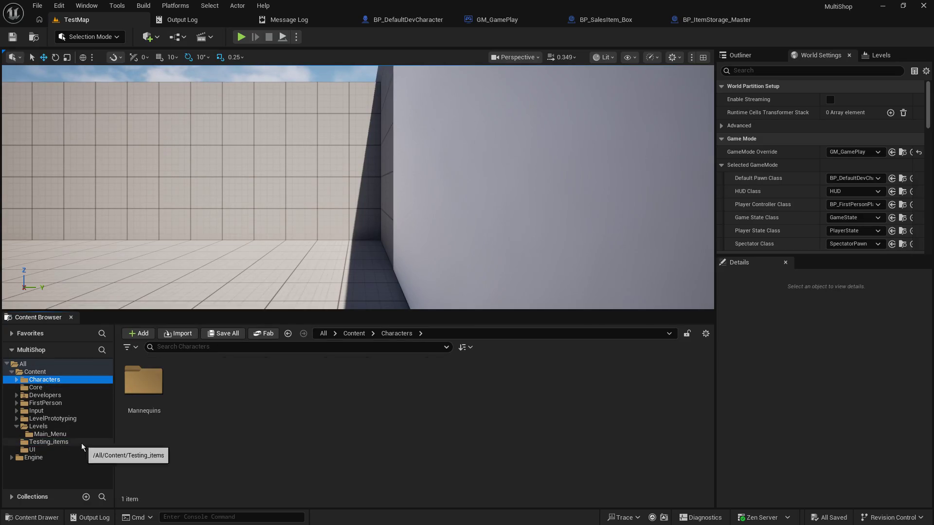
click(37, 388)
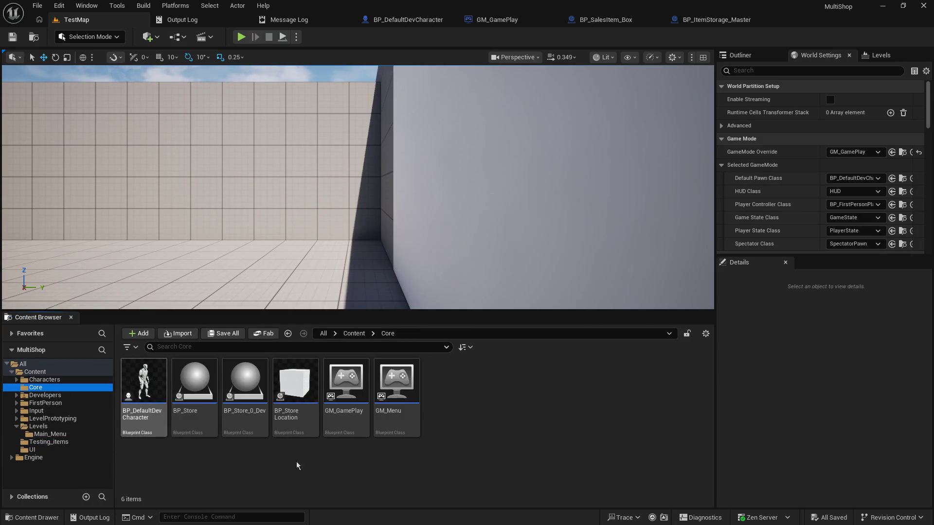
right_click(528, 436)
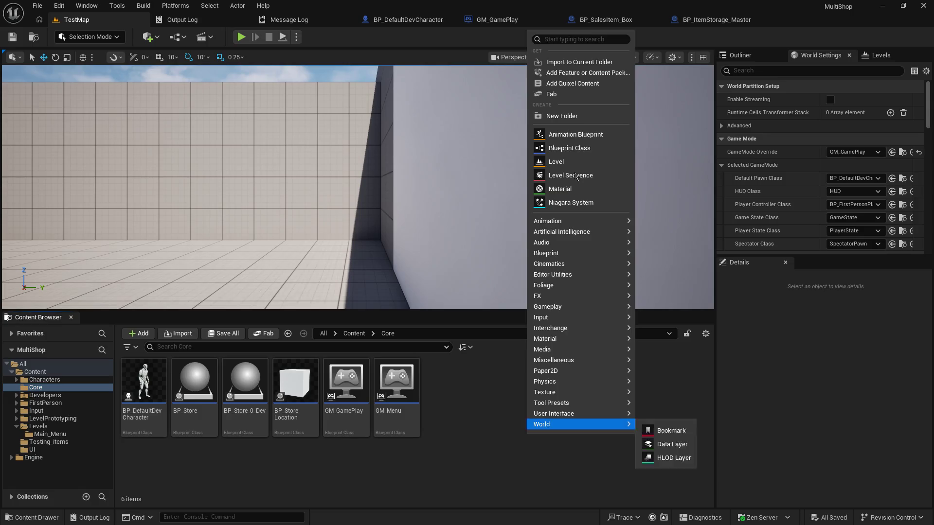
click(586, 149)
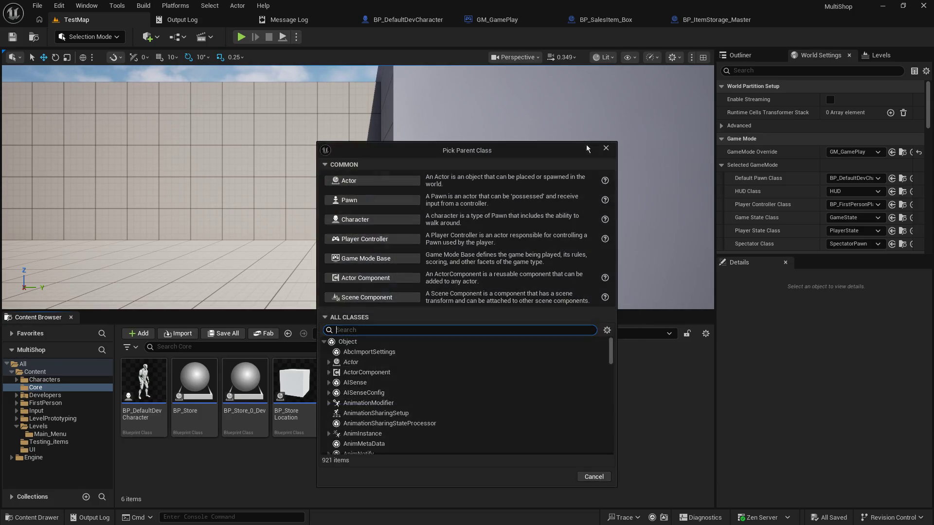
click(370, 182)
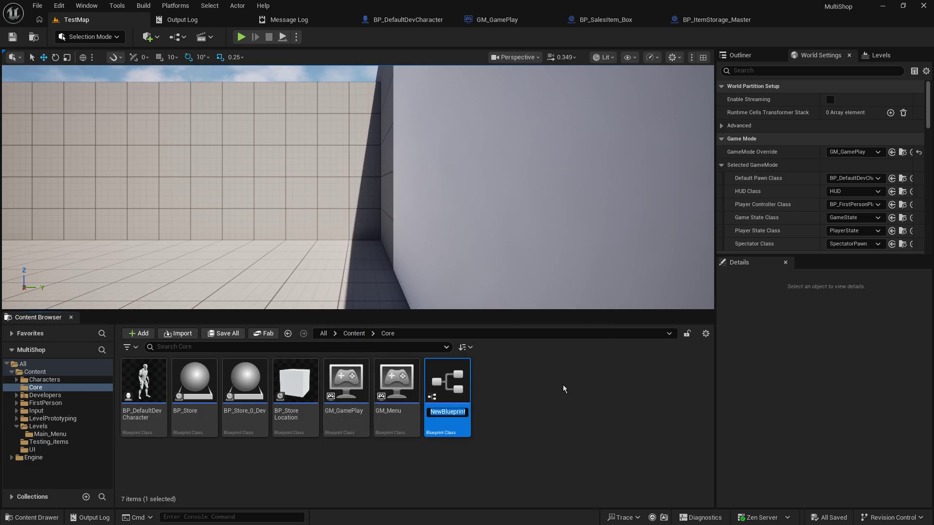
text(S)
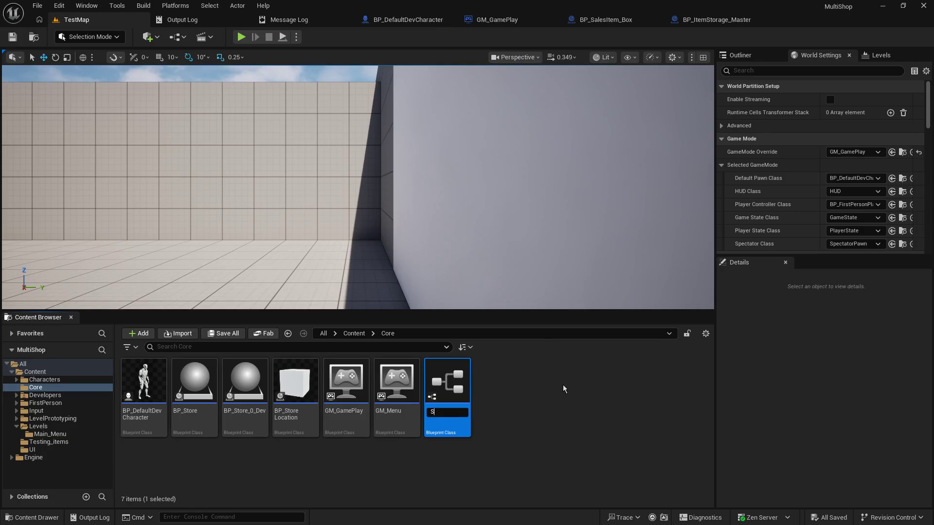
text(tore)
text(_Manager)
key(Return)
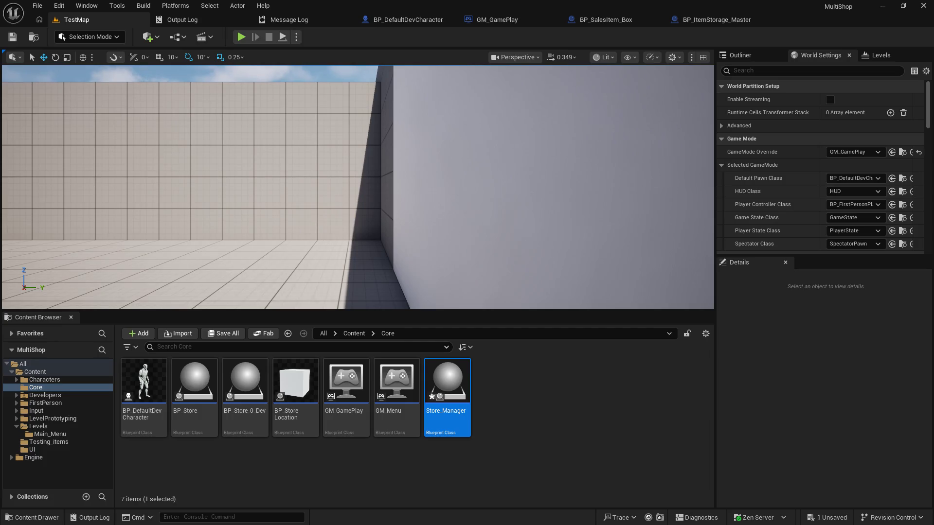
double_click(448, 394)
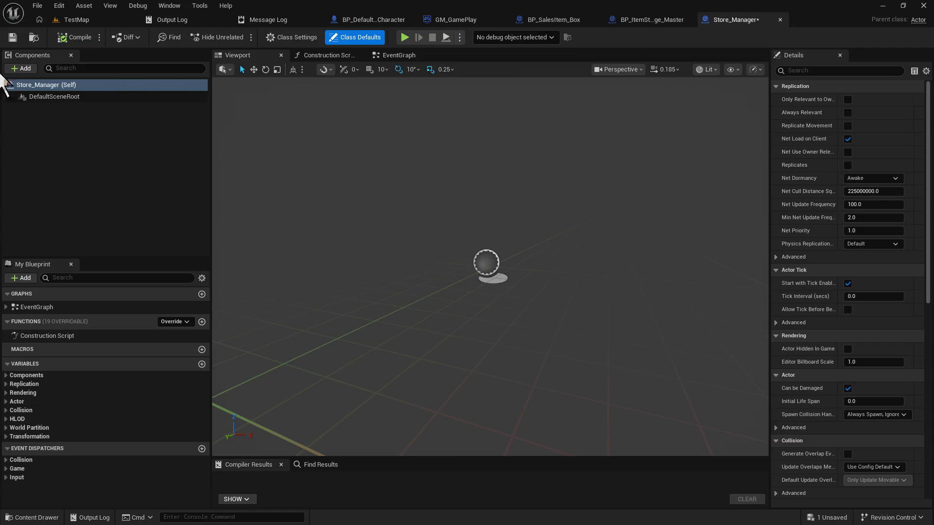
- Save Store_Manager, enable Always Relevant and Replicates in Class Defaults, compile, and select the default event graph nodes
click(12, 38)
click(848, 112)
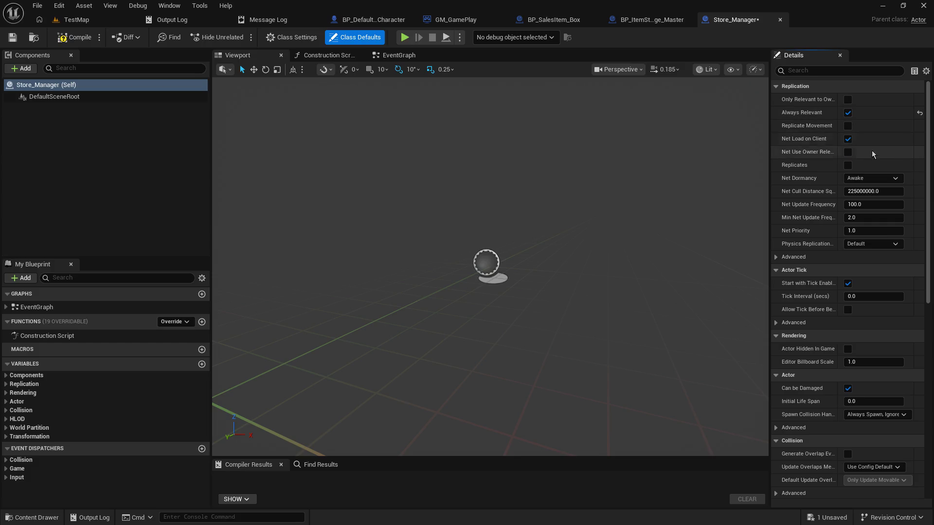
click(848, 165)
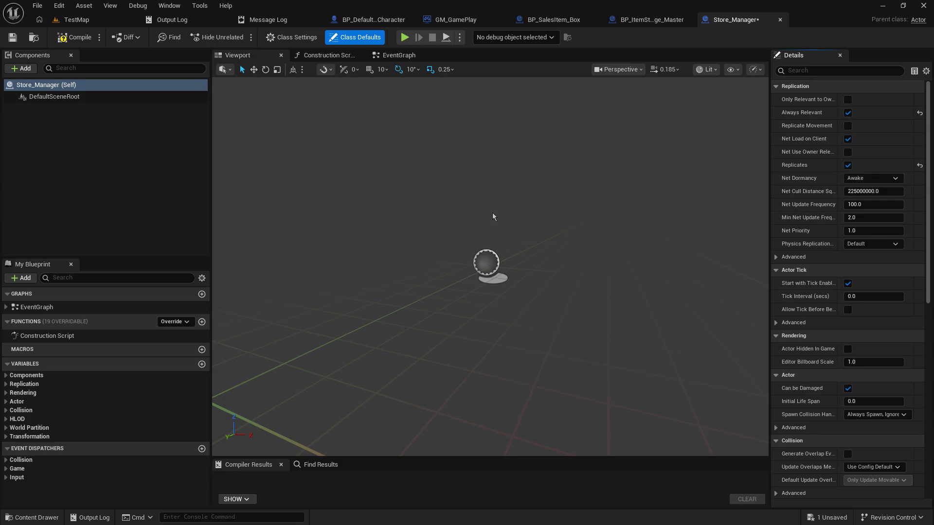
click(70, 41)
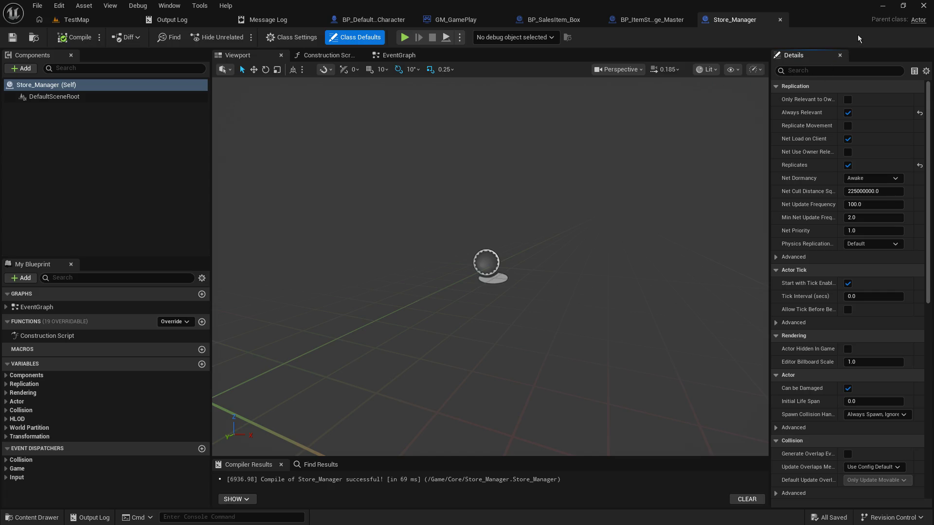
click(399, 55)
key(ctrl+a)
- Remove the default events and add a custom event named Store_doInteract, then switch to BP_DefaultDevCharacter
key(Delete)
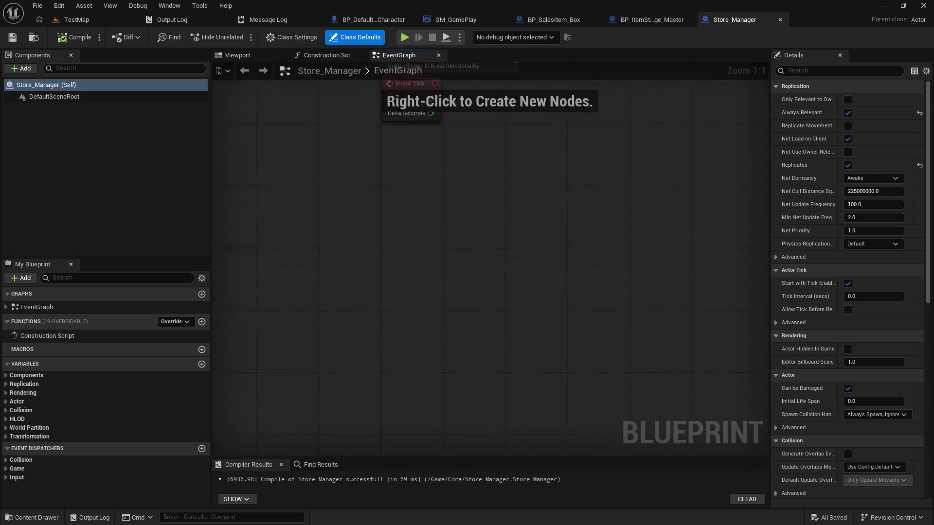
drag(481, 207, 466, 230)
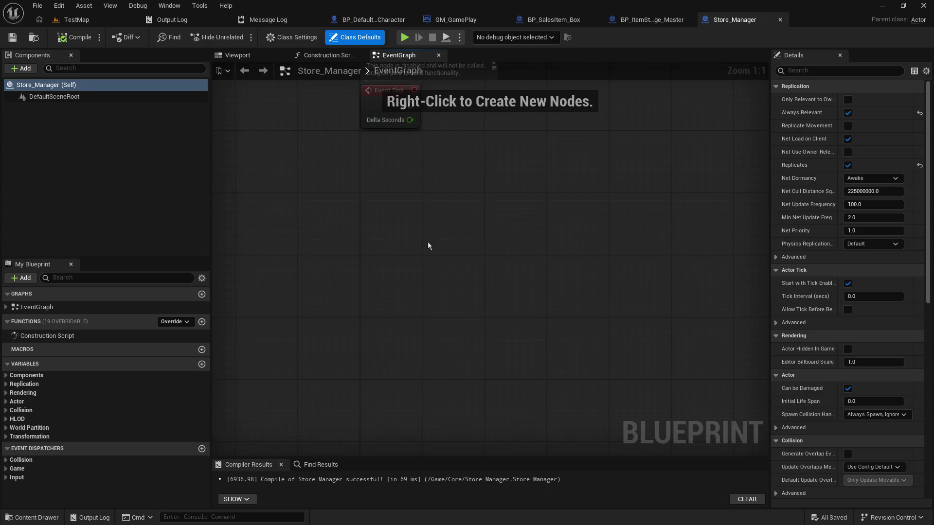
right_click(385, 238)
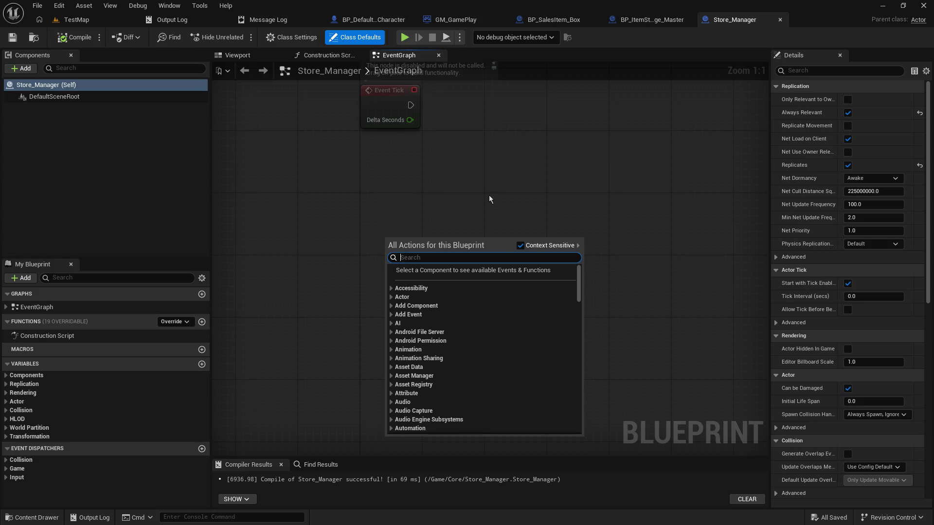
text(add csut)
key(BackSpace)
key(BackSpace)
key(BackSpace)
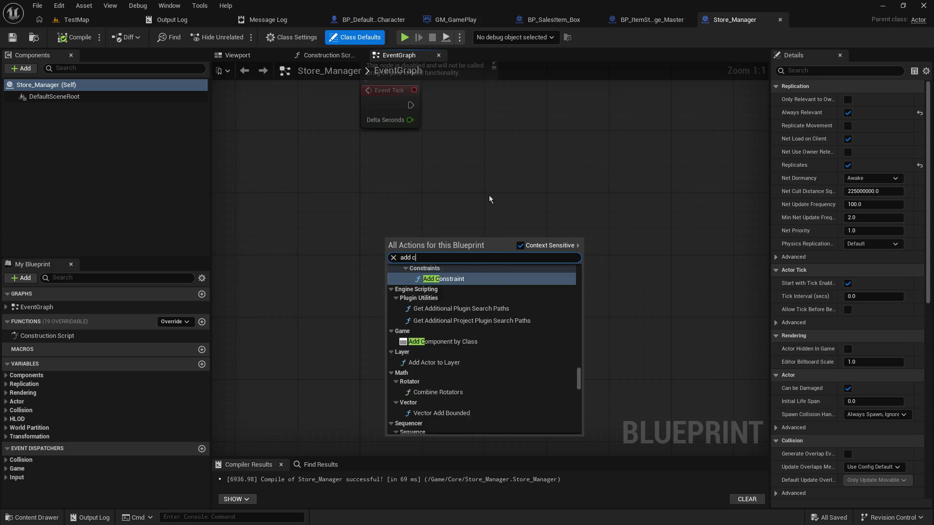
text(ust)
key(Return)
text(Sto)
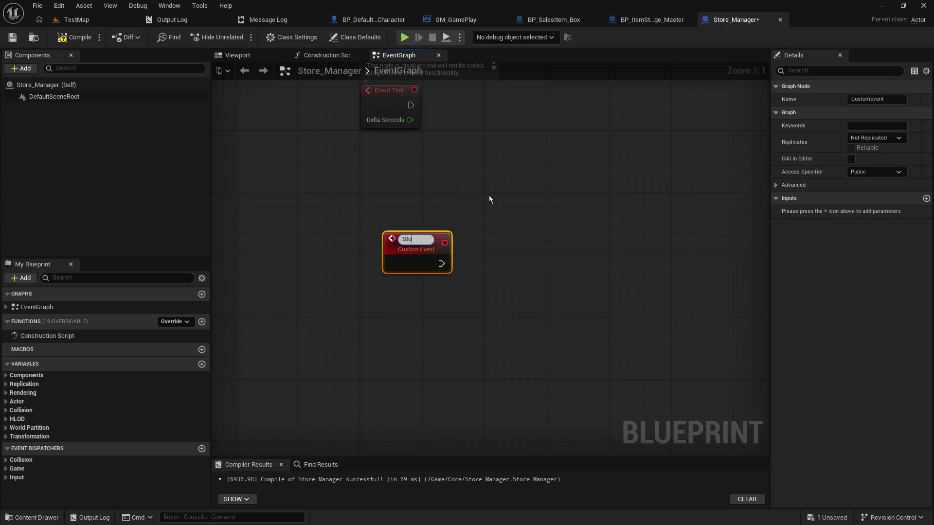
text(redo)
key(BackSpace)
key(BackSpace)
text(doInterac)
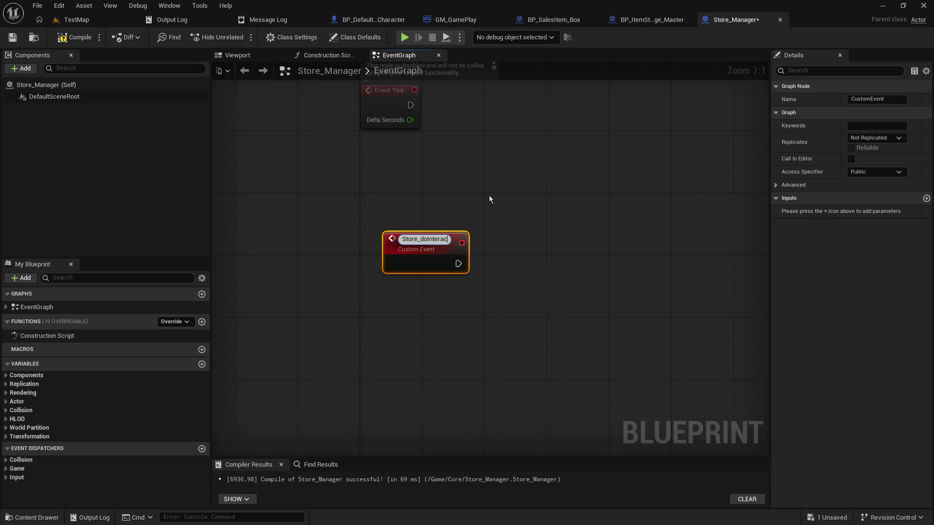
text(t)
key(Return)
drag(478, 216, 449, 210)
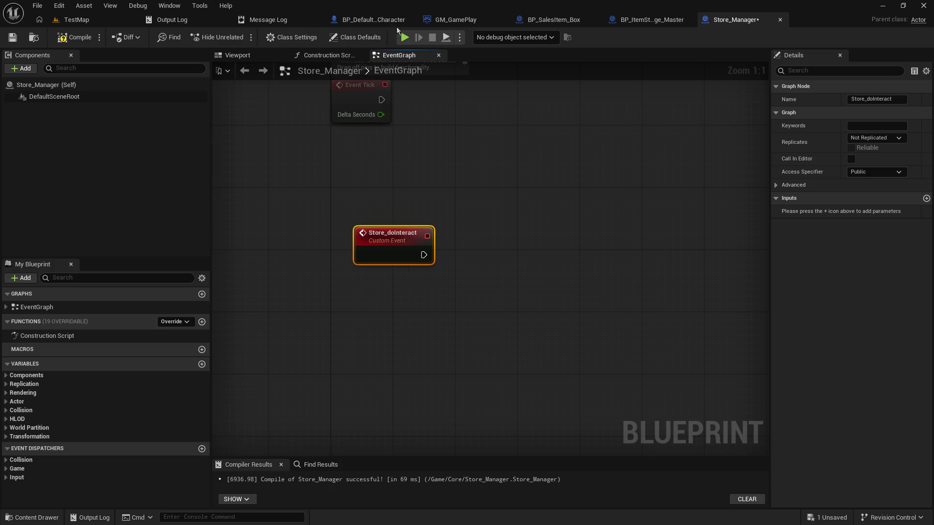
click(366, 20)
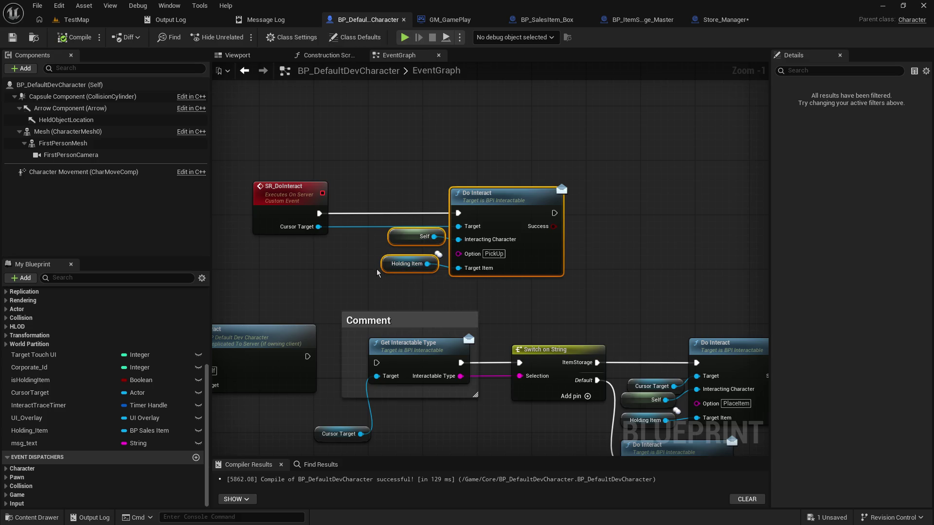
mouse_move(319, 227)
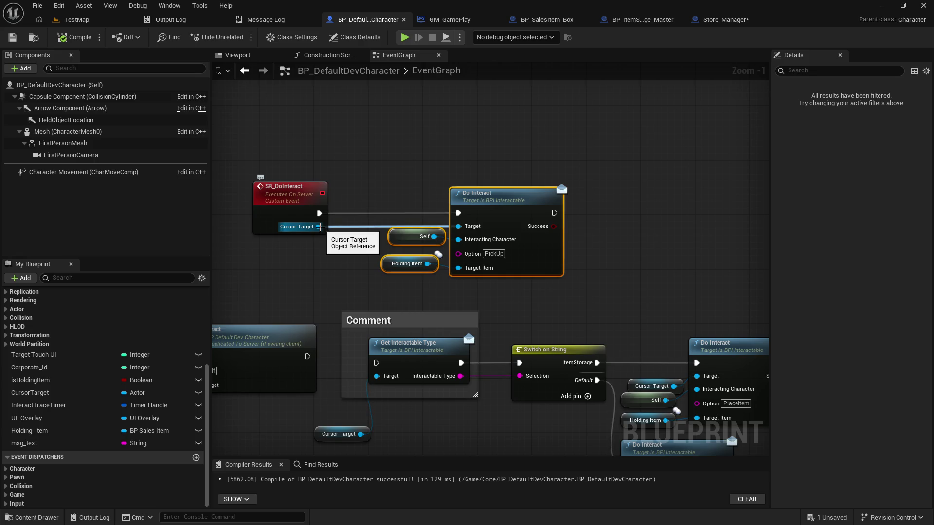
- Review the Left Mouse Button interact logic, return to Store_Manager and close the BP_SalesItem_Box tab
mouse_move(316, 257)
mouse_down()
mouse_move(437, 199)
mouse_move(516, 186)
mouse_up()
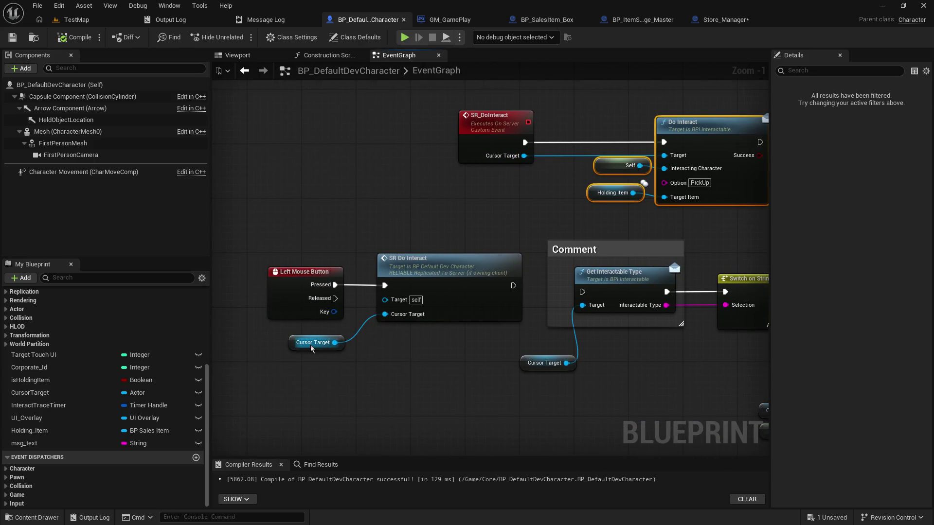
mouse_move(335, 342)
click(456, 21)
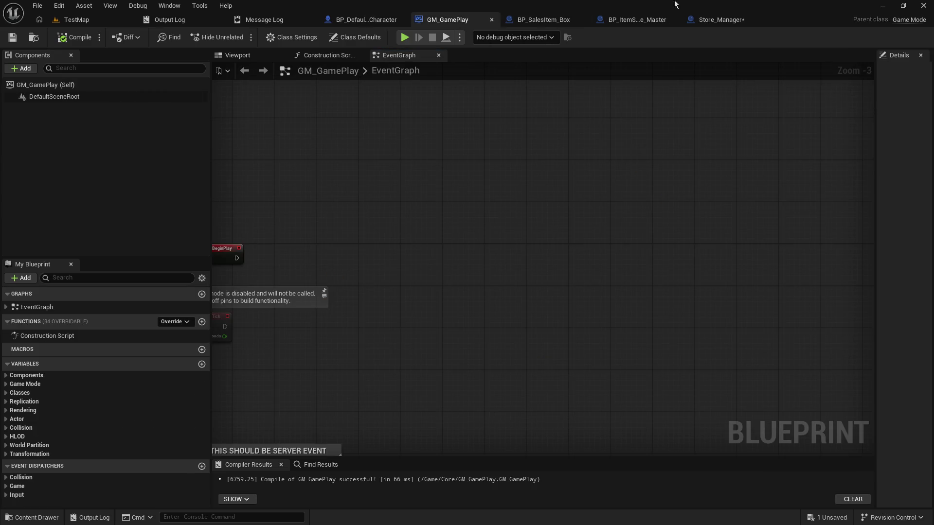
click(721, 20)
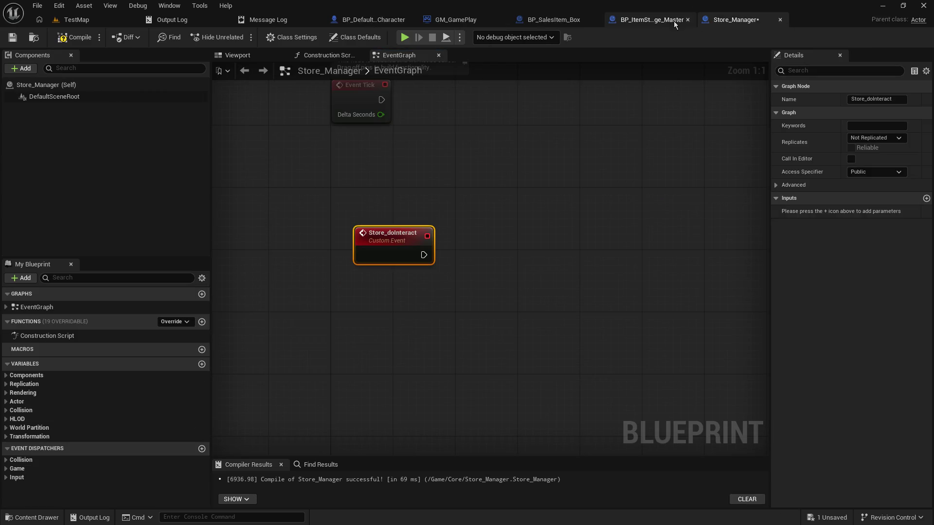
click(594, 19)
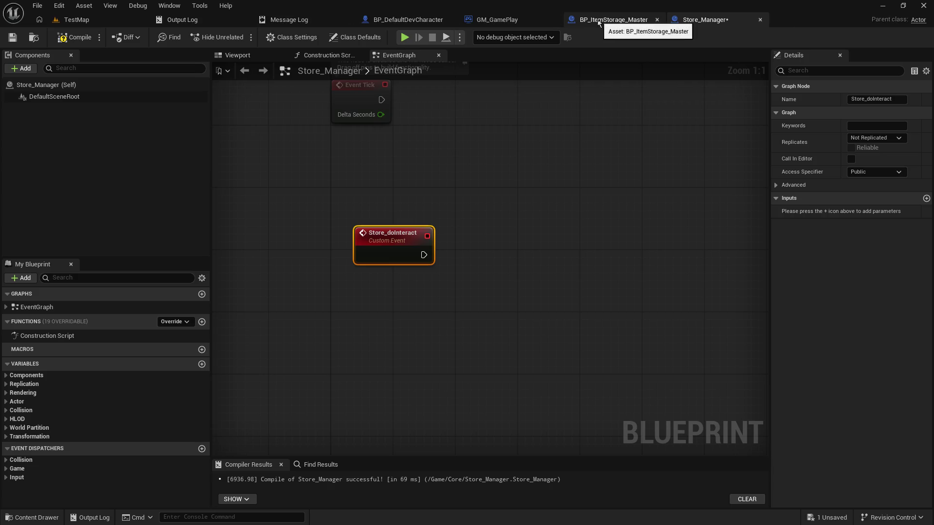
- Close the BP_ItemStorage_Master and GM_GamePlay tabs and add an event input named Interact Target
click(656, 20)
click(555, 20)
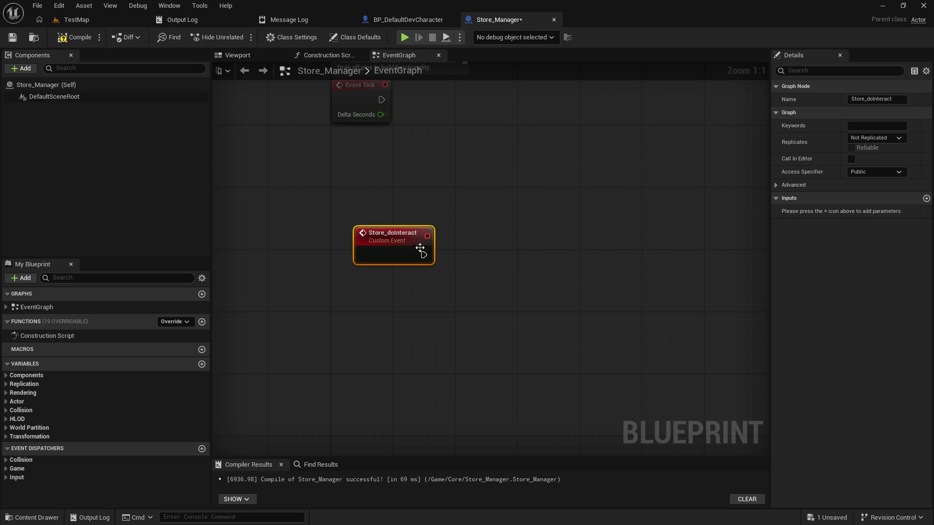
click(926, 197)
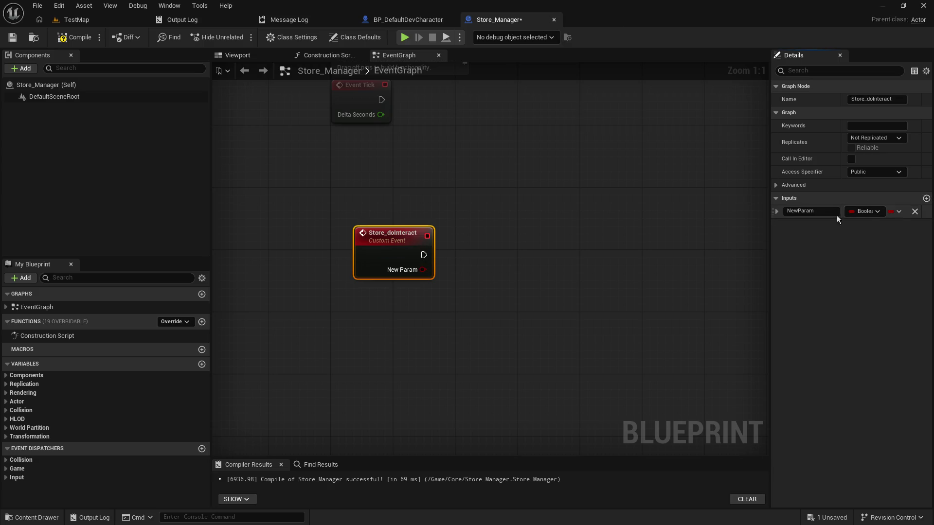
double_click(826, 212)
text(Target)
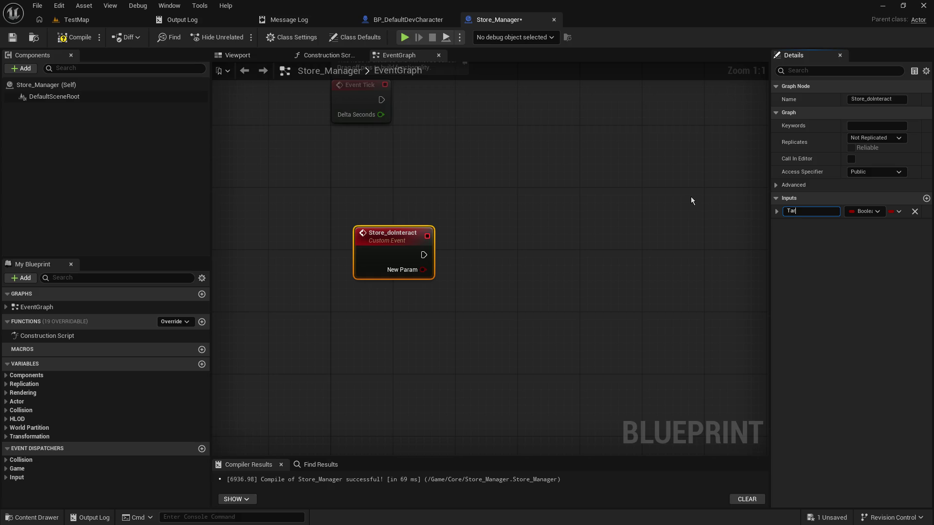
key(ctrl+a)
text(Interact)
text(Target)
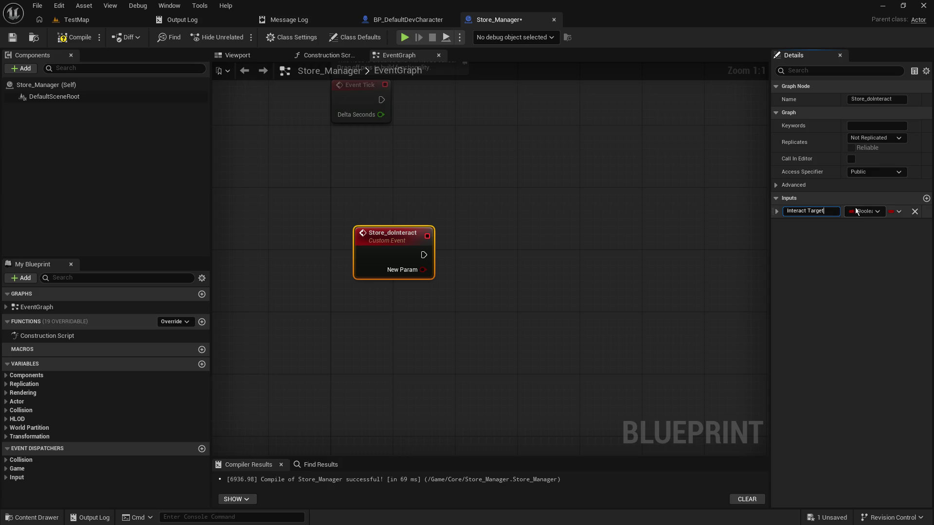
key(Return)
- Make Interact Target an Actor Object Reference and compile and save Store_Manager
click(859, 210)
text(actor)
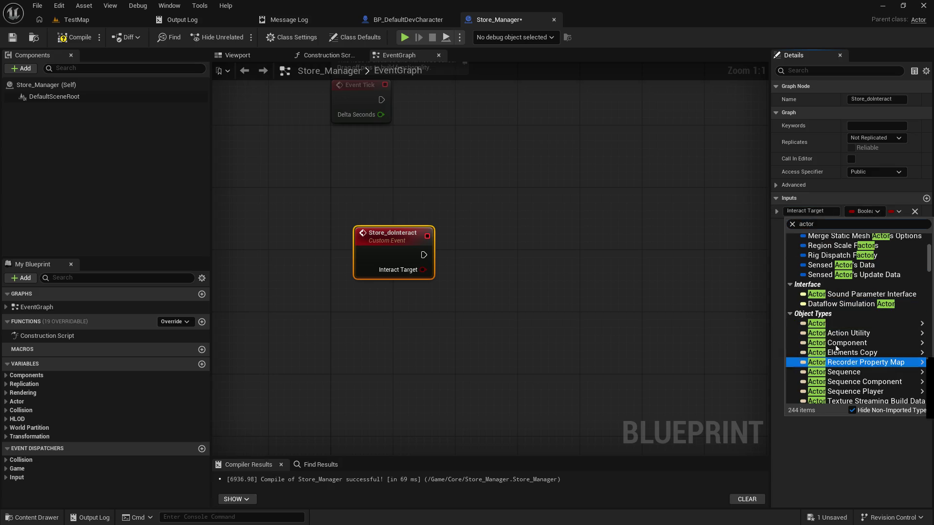
mouse_move(818, 323)
click(759, 324)
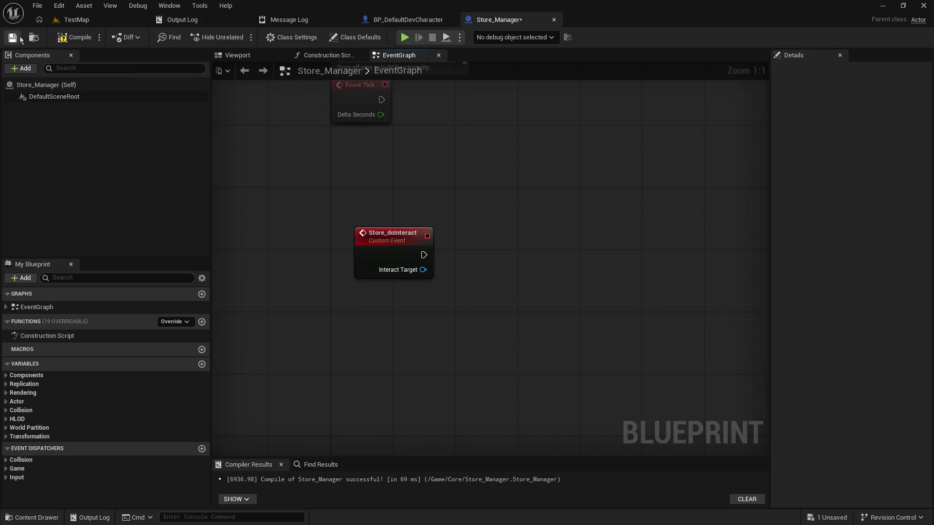
click(64, 40)
- Duplicate the Store_doInteract event and name the copy SR_Store_doInteract, then save
click(398, 277)
drag(371, 353, 382, 282)
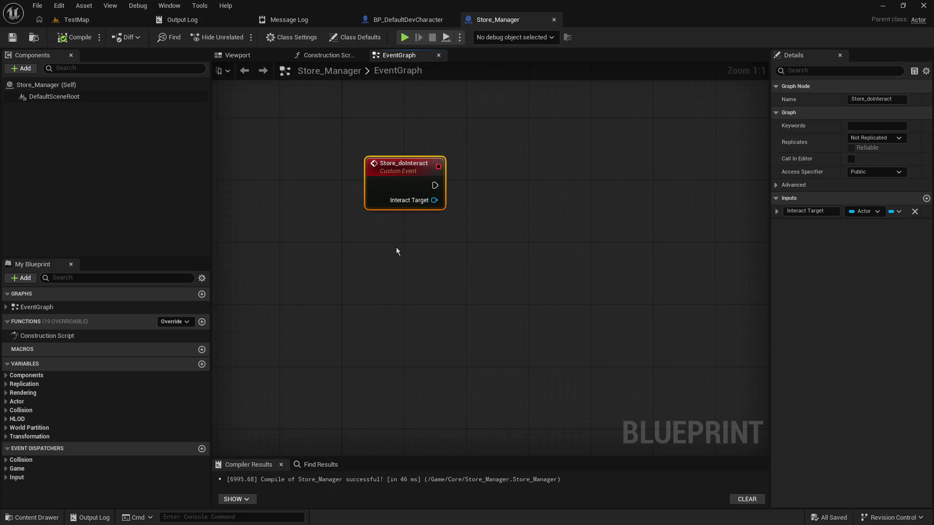
key(ctrl+c)
key(ctrl+v)
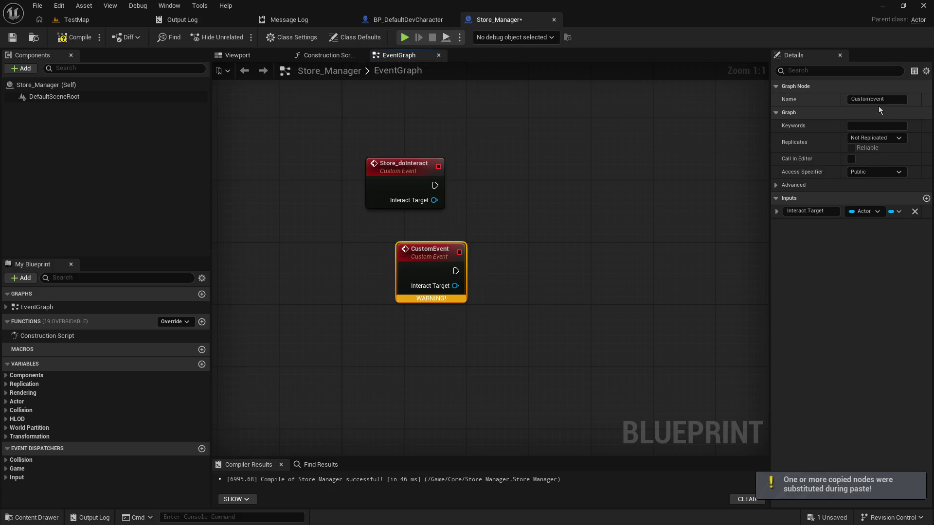
click(890, 99)
key(ctrl+a)
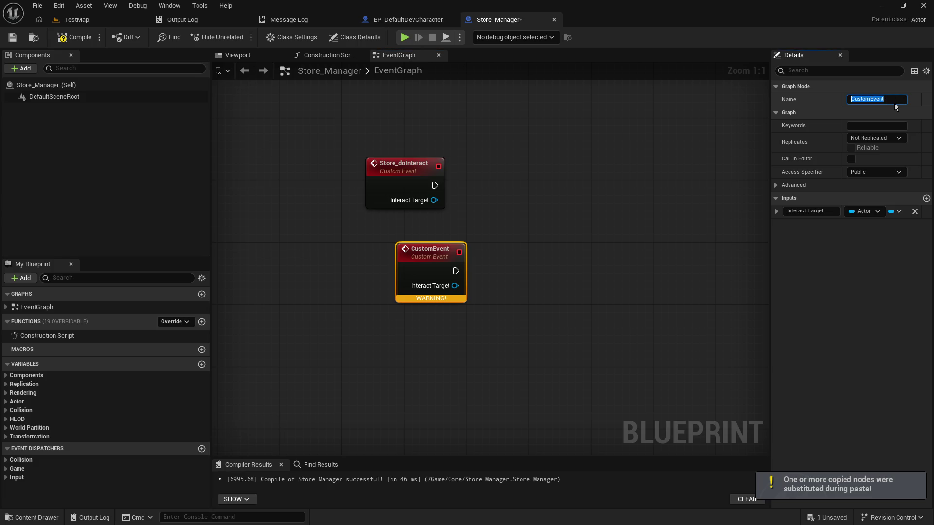
text(SR_Store_doInt)
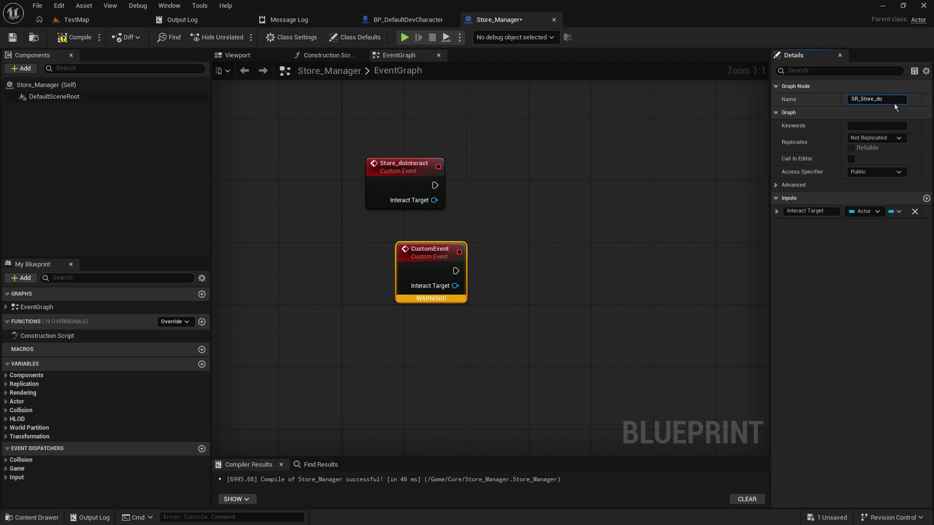
text(eract)
key(Return)
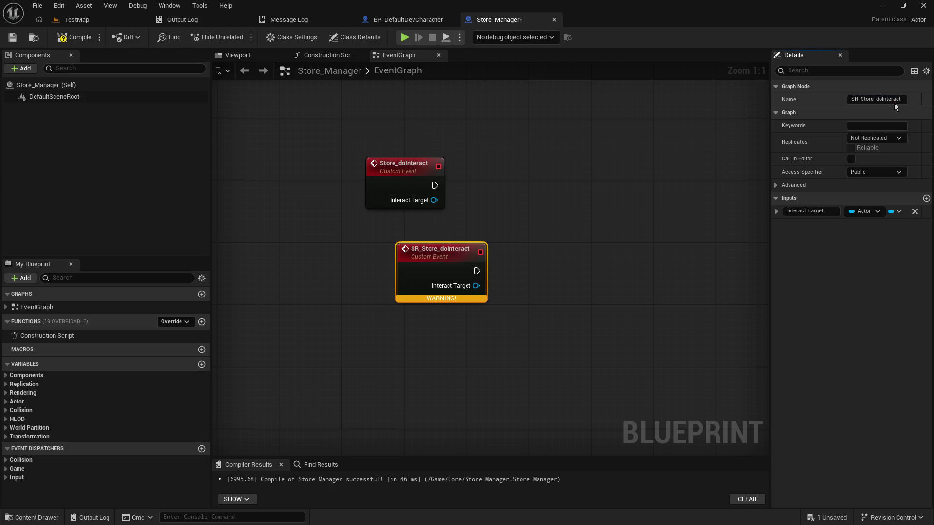
click(11, 36)
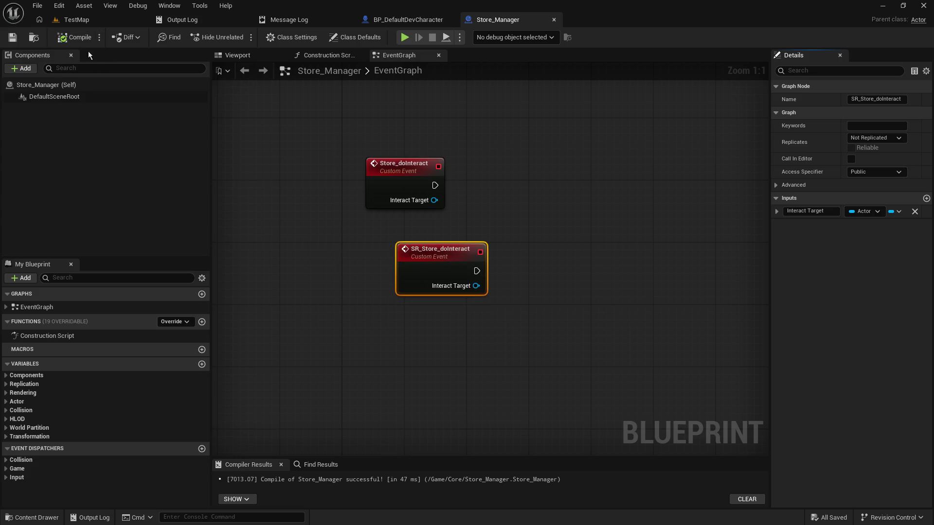
- Rename the original event LOCAL_Store_doInteract
drag(446, 254, 416, 263)
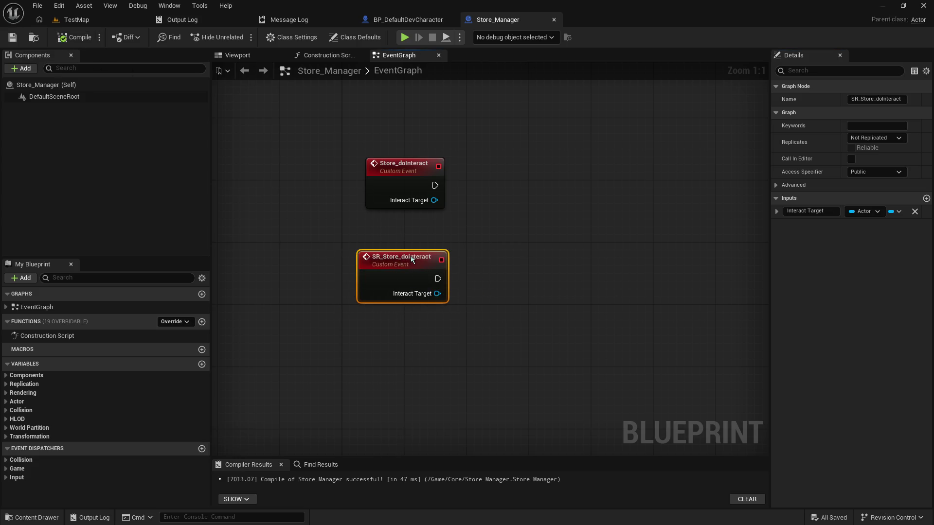
click(393, 163)
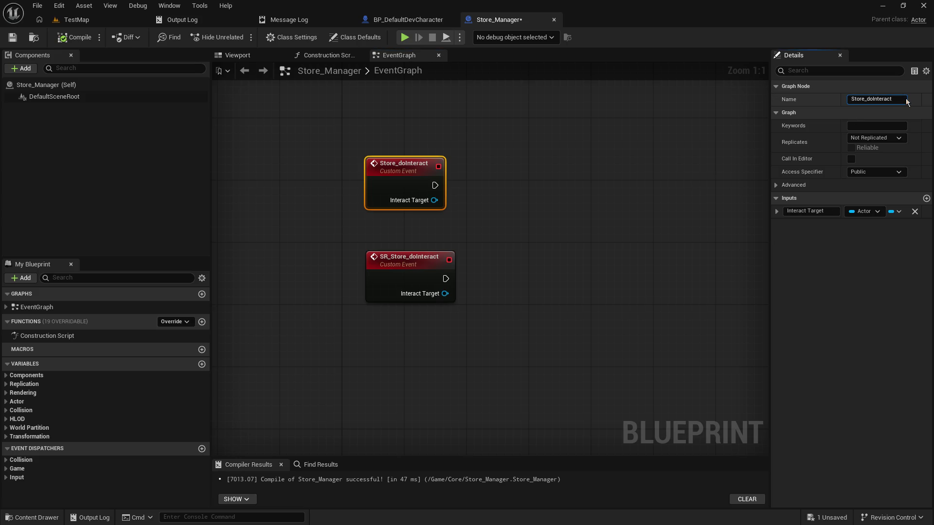
text(LOCAL)
text(_)
key(Return)
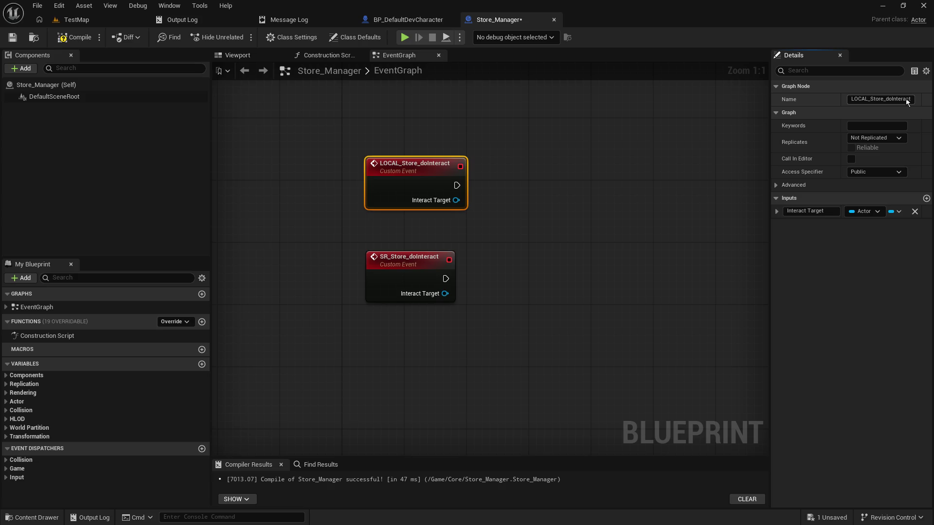
- Set SR_Store_doInteract's Replicates to Run on Server and save Store_Manager
click(424, 257)
click(875, 137)
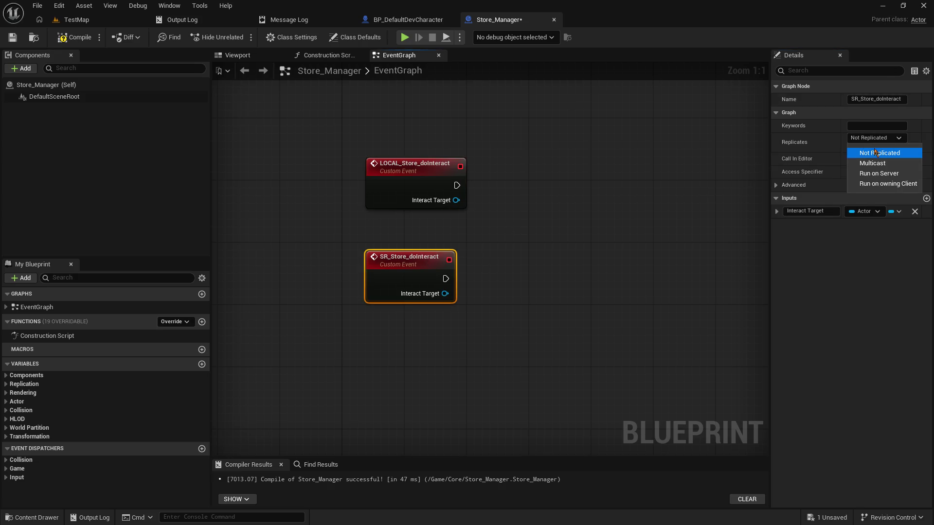
click(865, 175)
click(297, 103)
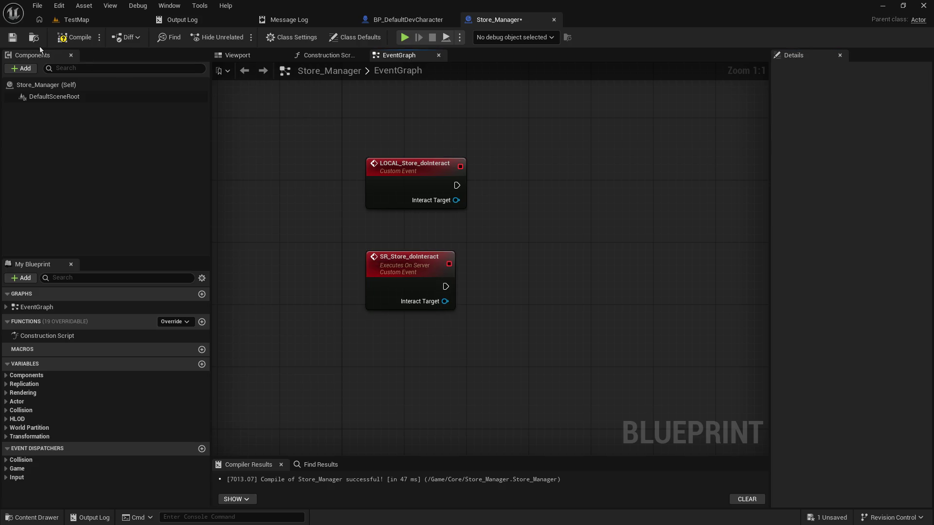
click(8, 40)
- Align the LOCAL and SR event nodes in the graph and save again
drag(428, 261, 403, 252)
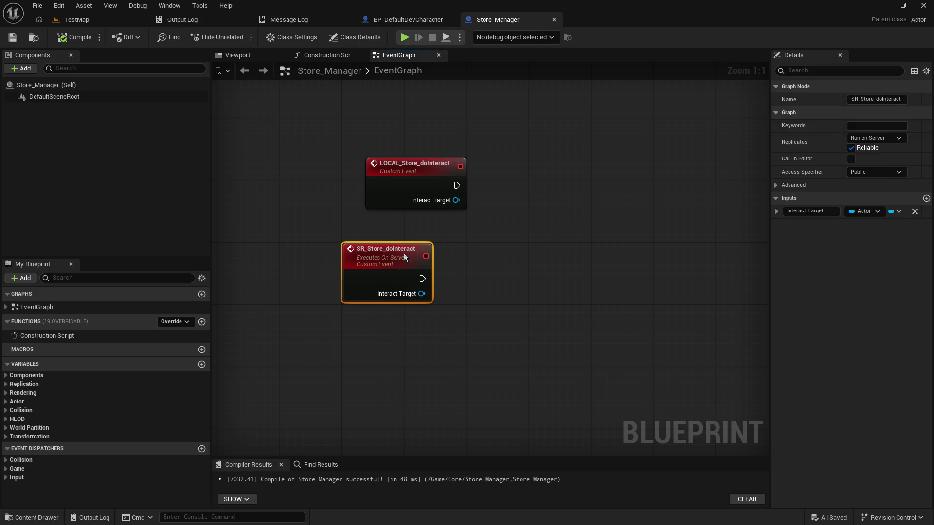
drag(410, 169, 385, 169)
click(11, 38)
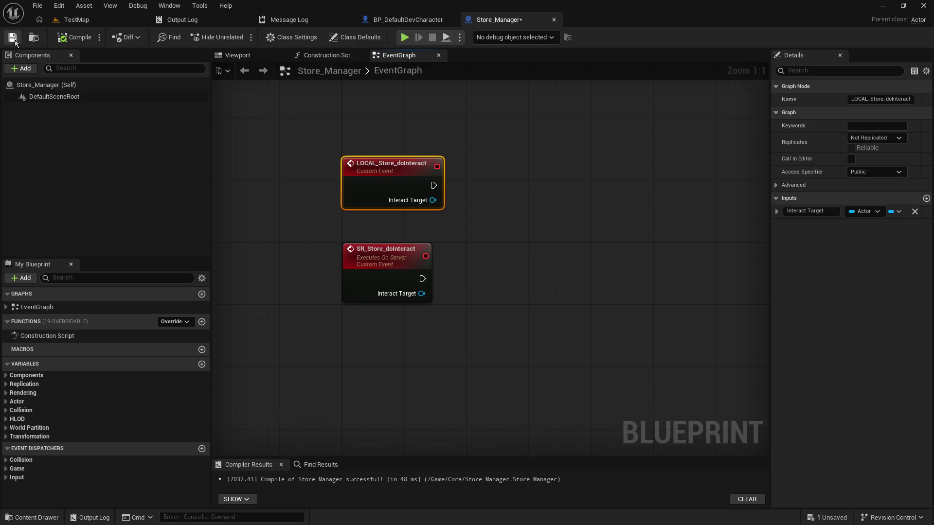
- Add a variable named Store_Manager to BP_DefaultDevCharacter and begin choosing its type
click(408, 19)
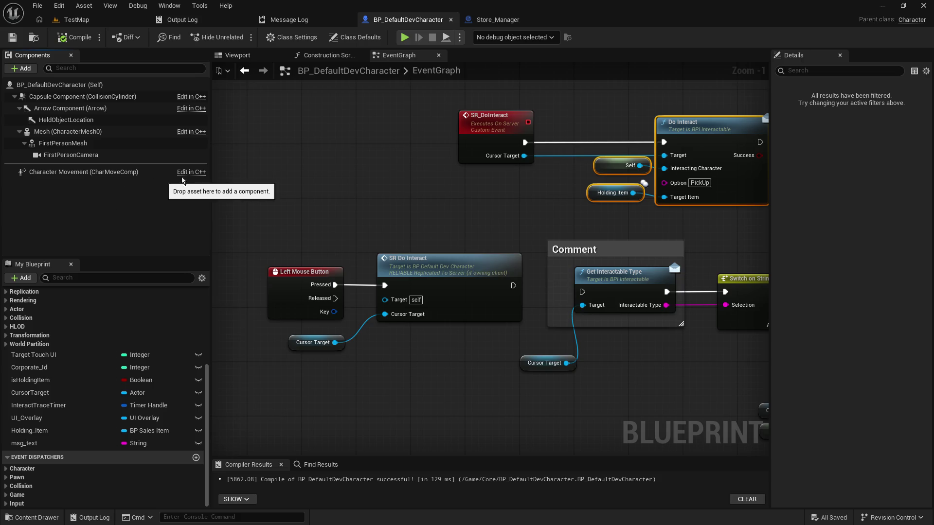
drag(341, 149, 381, 299)
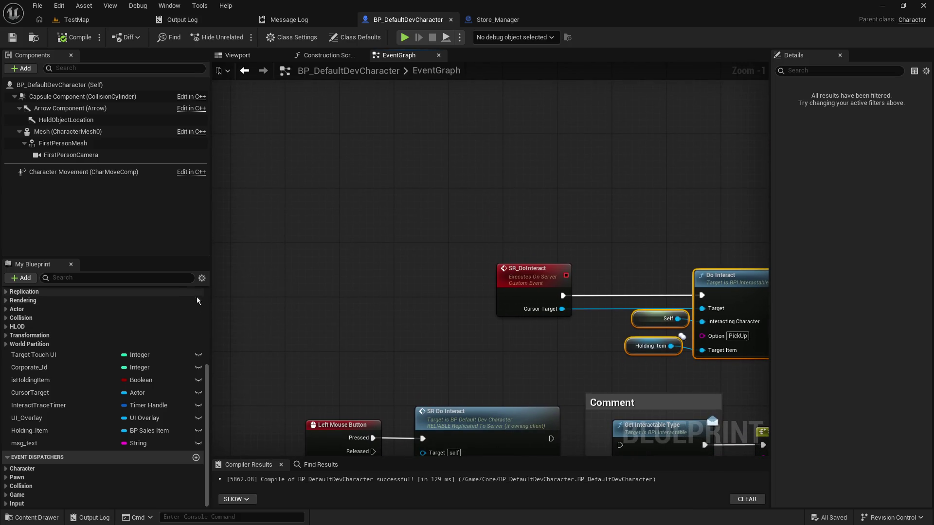
click(141, 271)
click(33, 279)
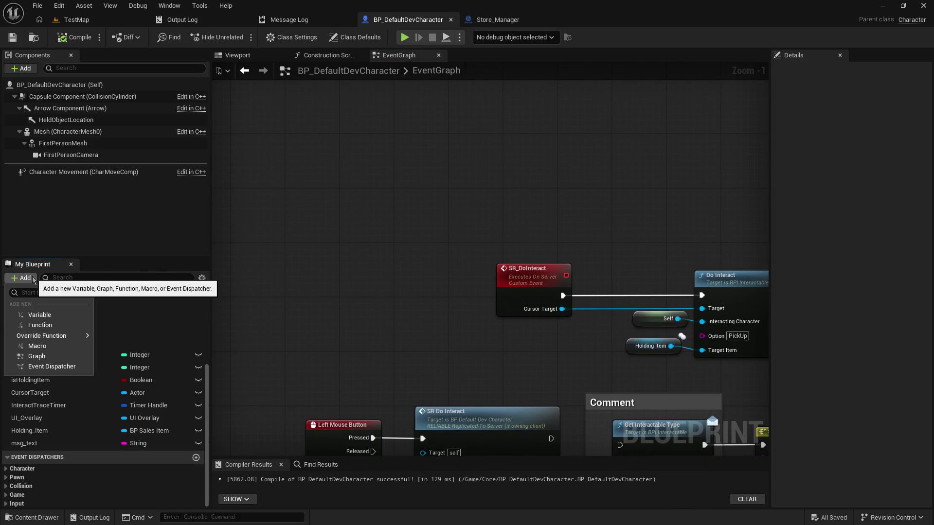
click(35, 315)
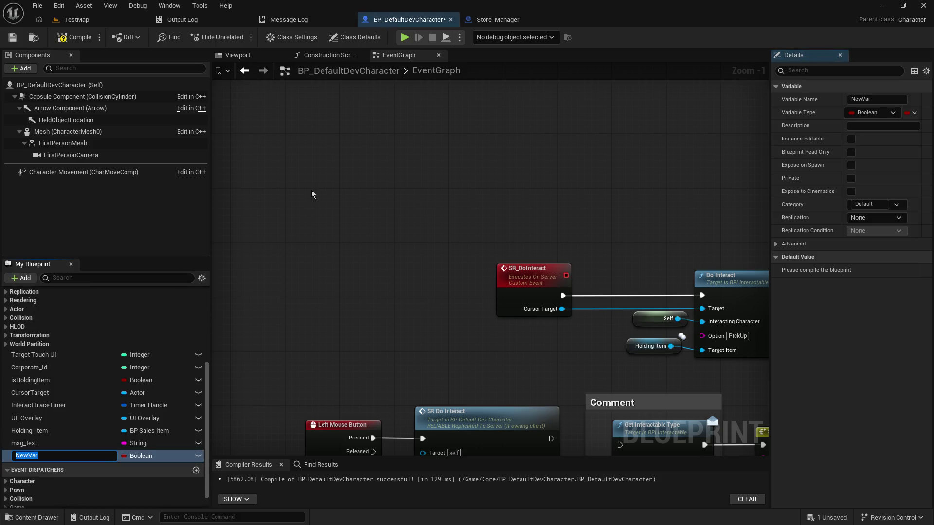
text(Store_<)
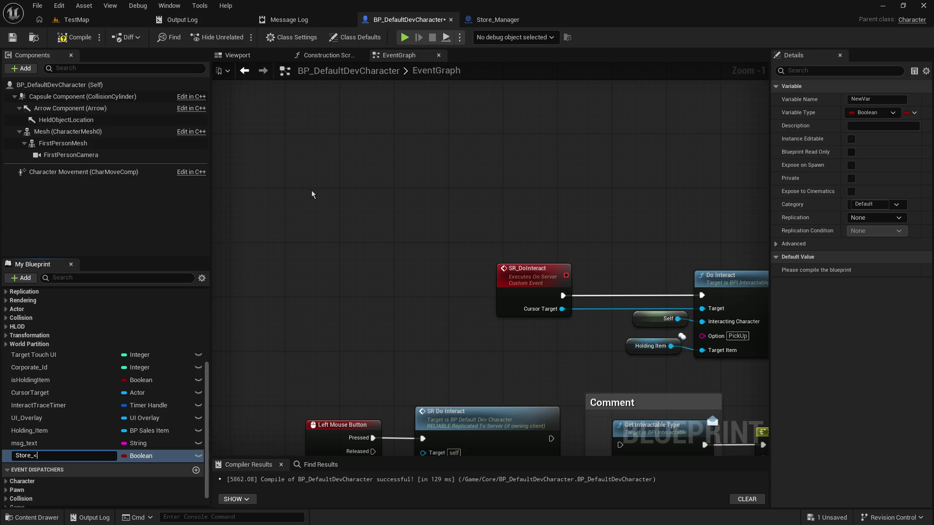
text(er)
key(Return)
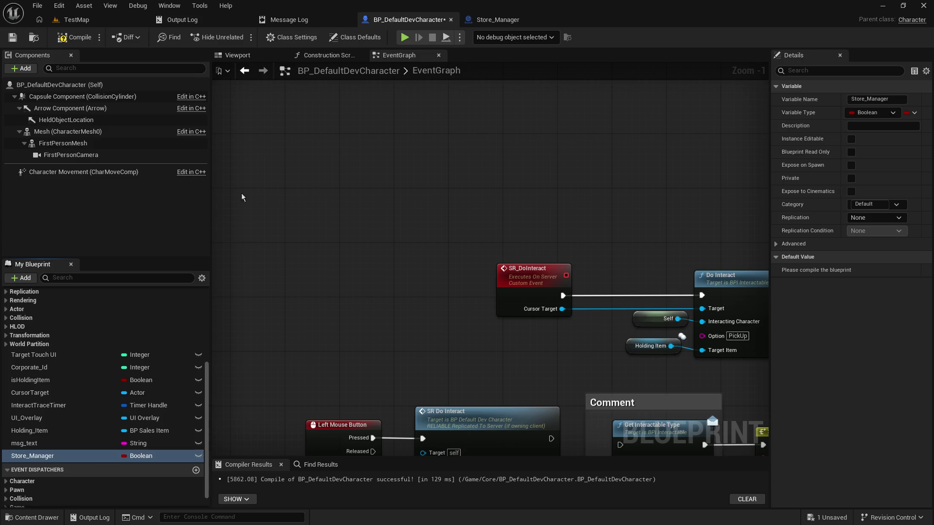
click(876, 113)
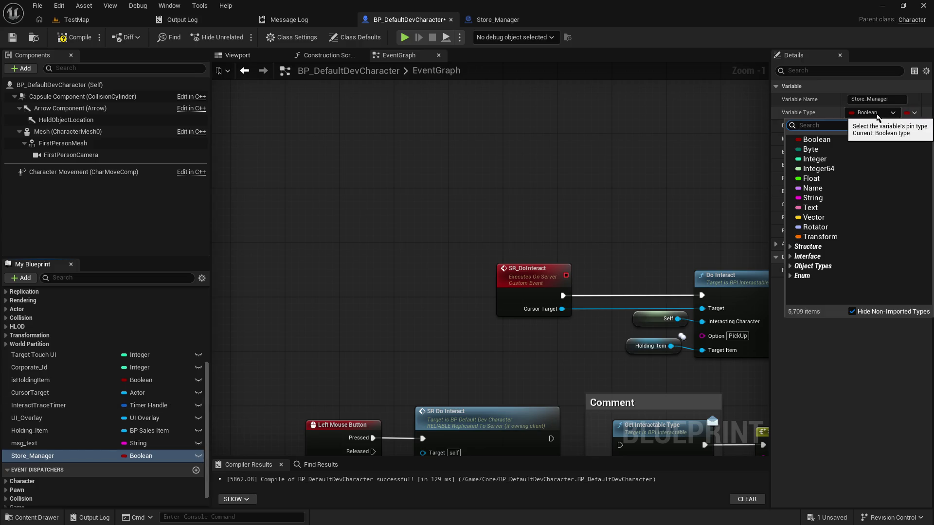
text(Store_man)
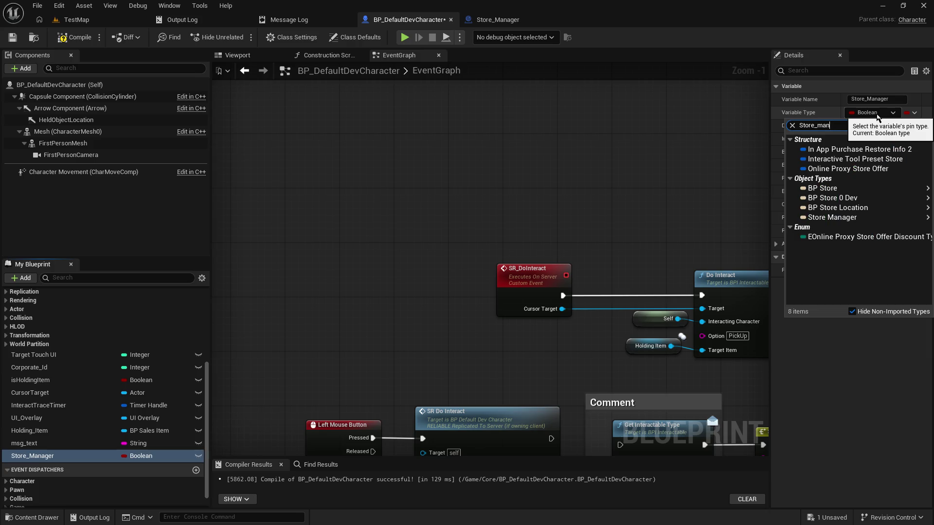